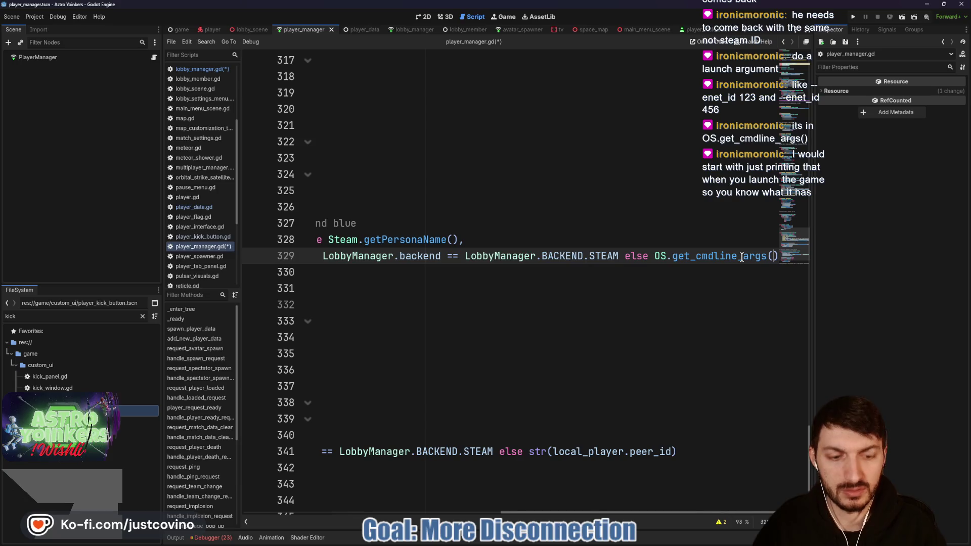
- Type the --enet_id argument, then select it and delete it again
type("\"--enet")
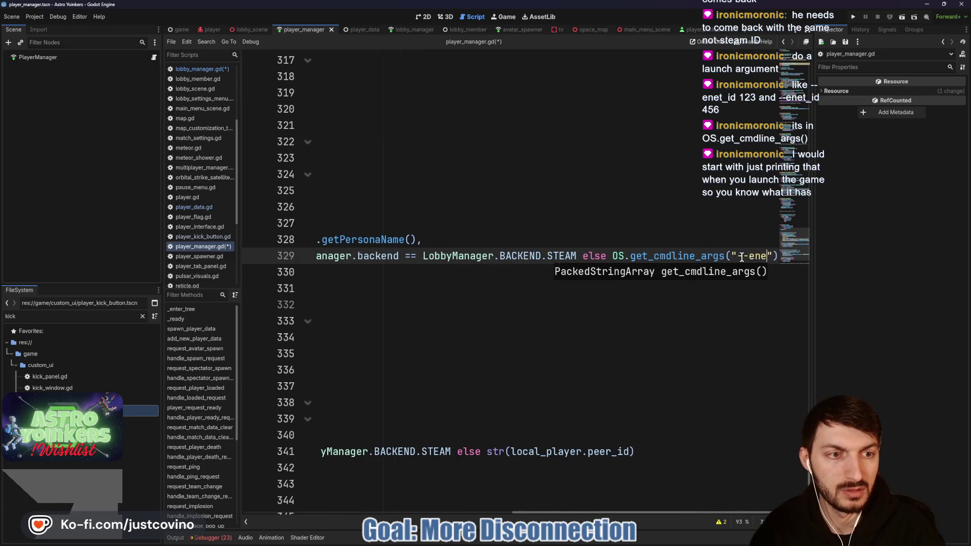
type("_id")
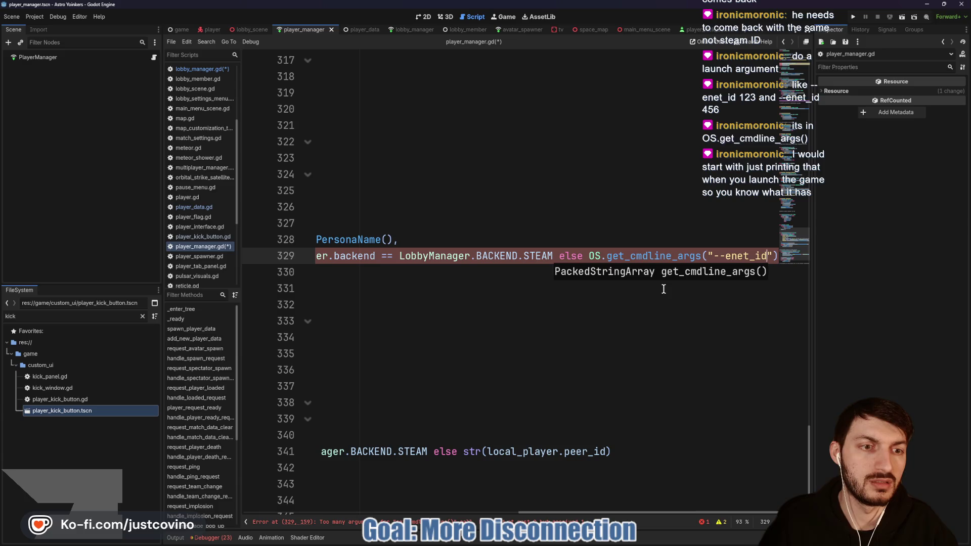
left_click_drag(707, 254, 763, 257)
key("BackSpace")
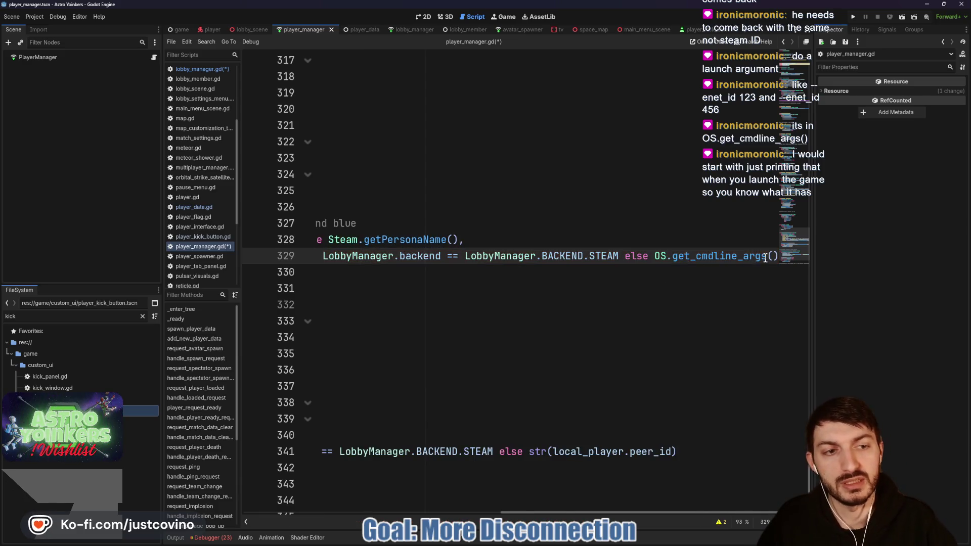
scroll(725, 267, "left", 10)
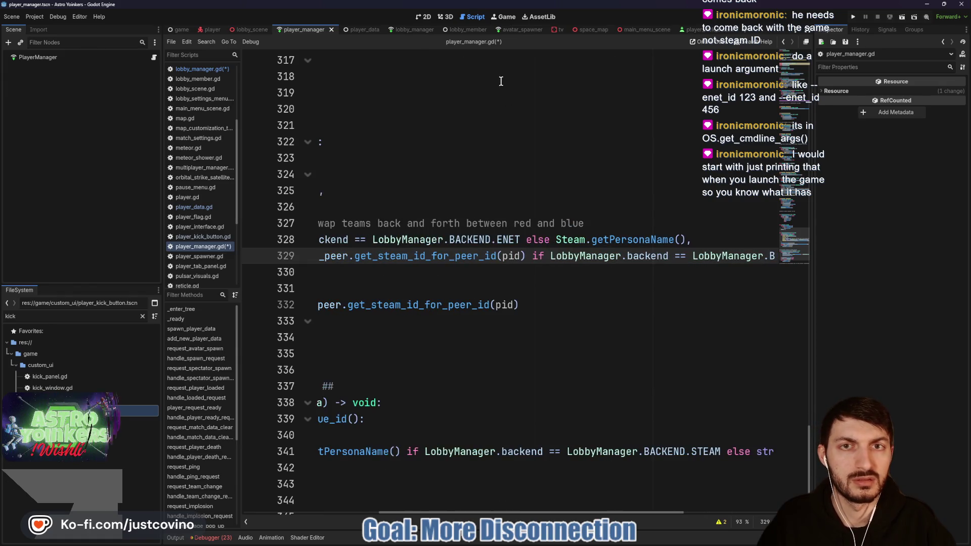
- In lobby_manager.gd, change steam_id on line 45 from enet_id to 123, save, and open game.gd
left_click(475, 31)
left_click(518, 30)
left_click(404, 31)
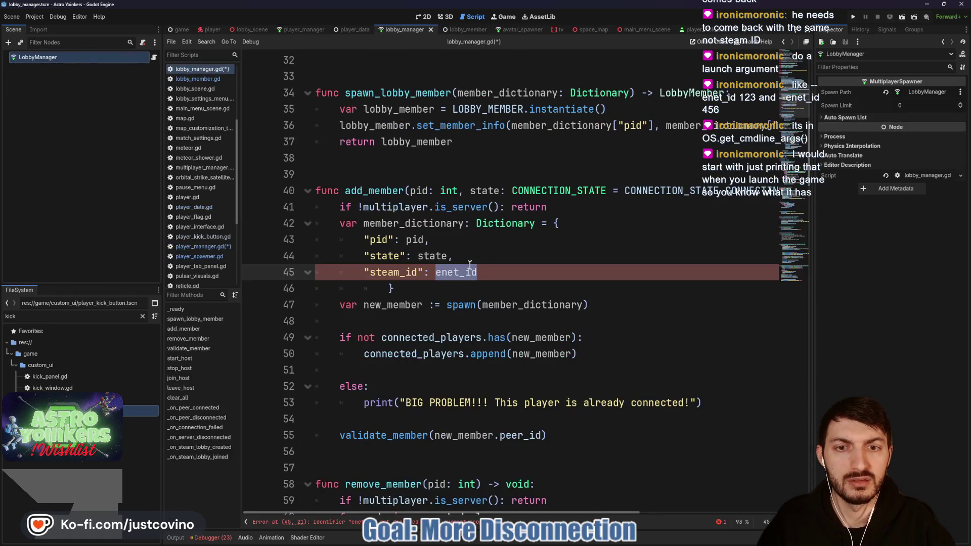
left_click(484, 271)
left_click_drag(453, 272, 436, 272)
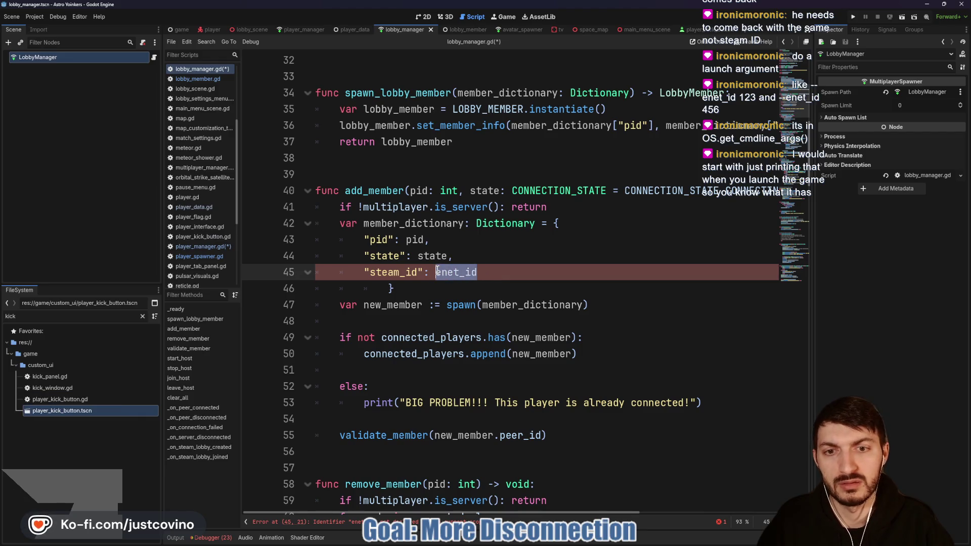
key("BackSpace")
type("123")
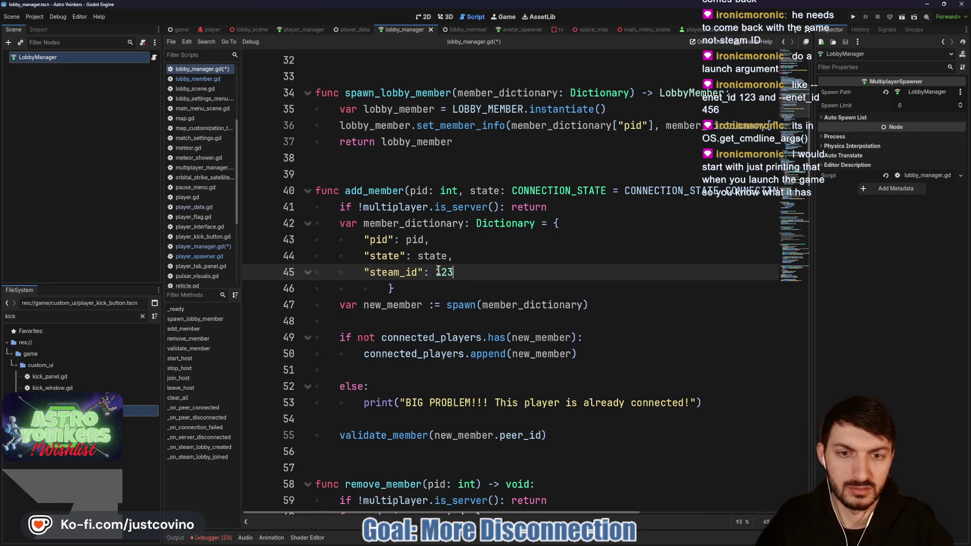
key("Down")
key("ctrl+s")
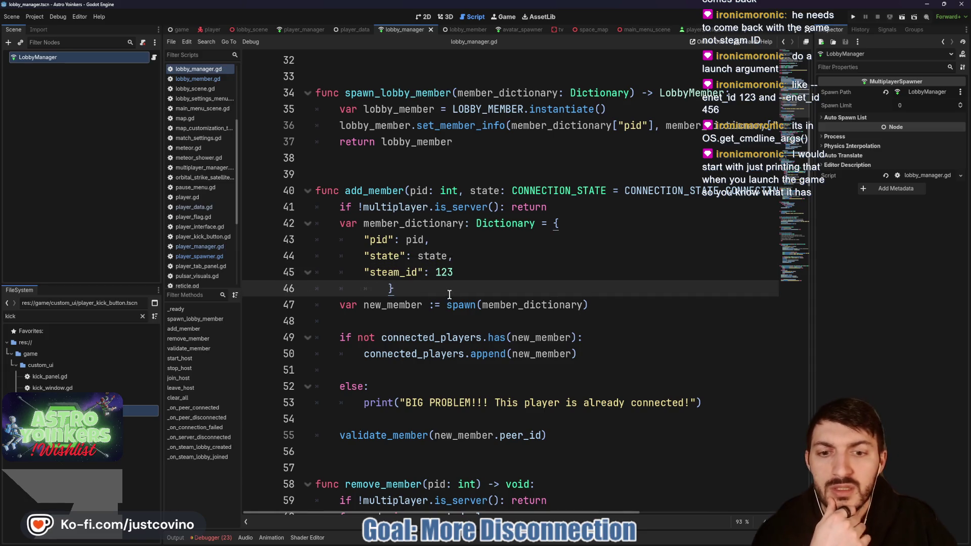
scroll(446, 292, "up", 5)
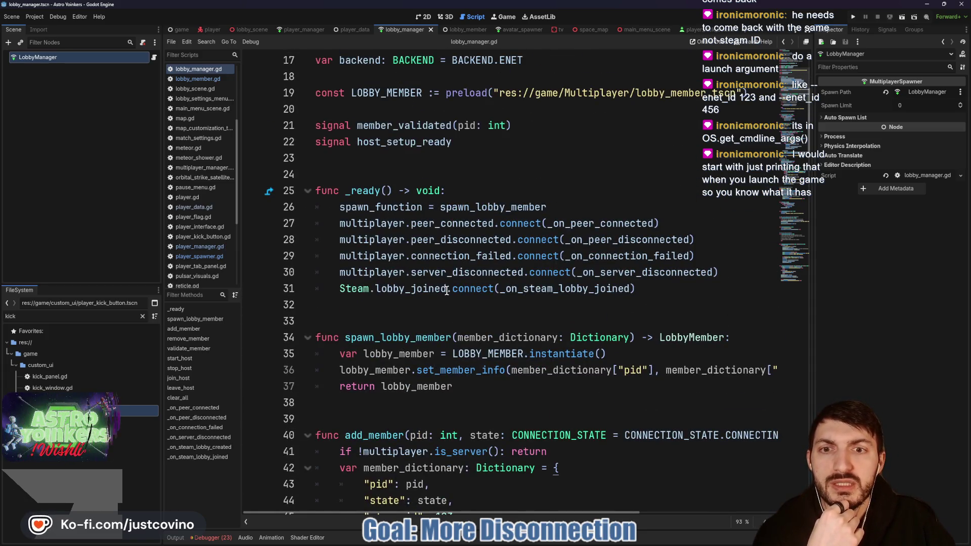
left_click(179, 30)
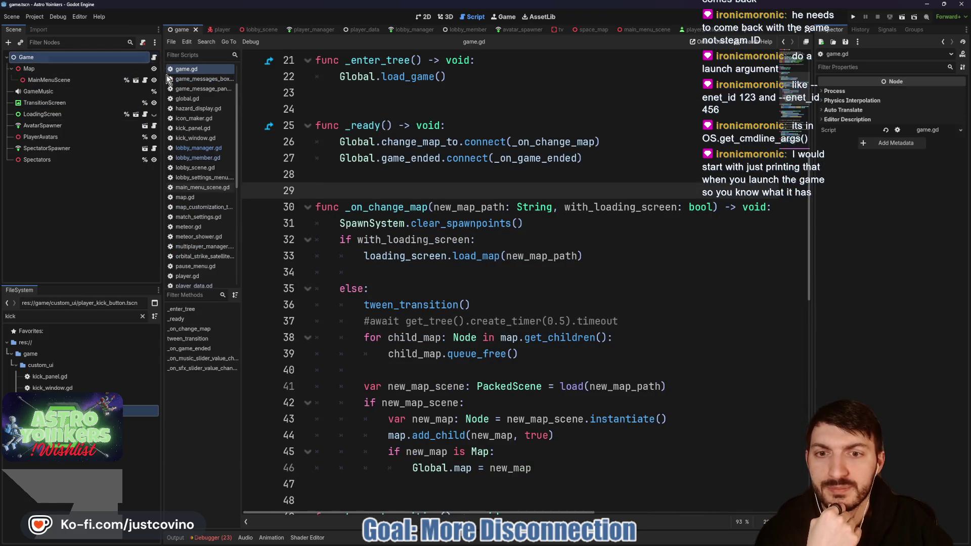
- Add print(OS.get_cmdline_args()) on line 28 of game.gd, save, and run the project
scroll(449, 213, "up", 3)
left_click(493, 320)
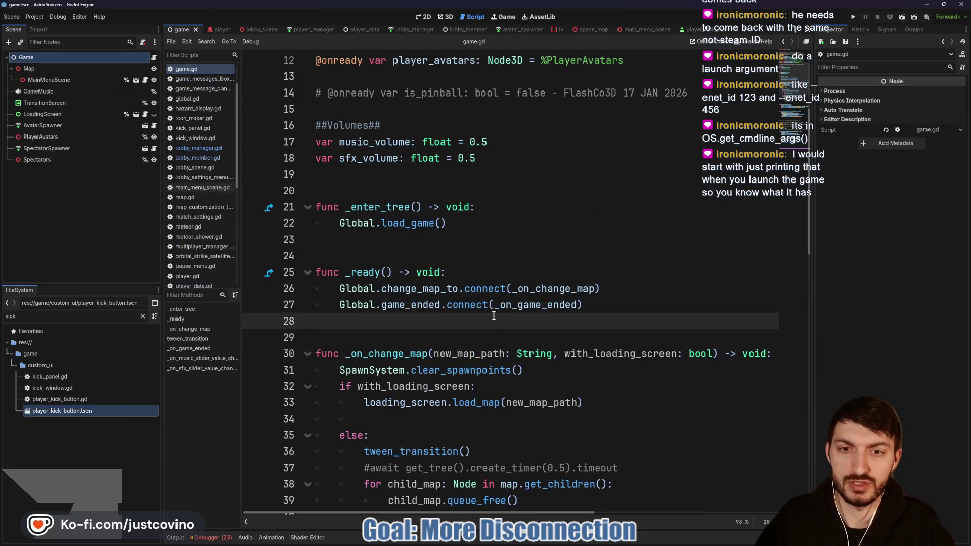
type("print(OS.get")
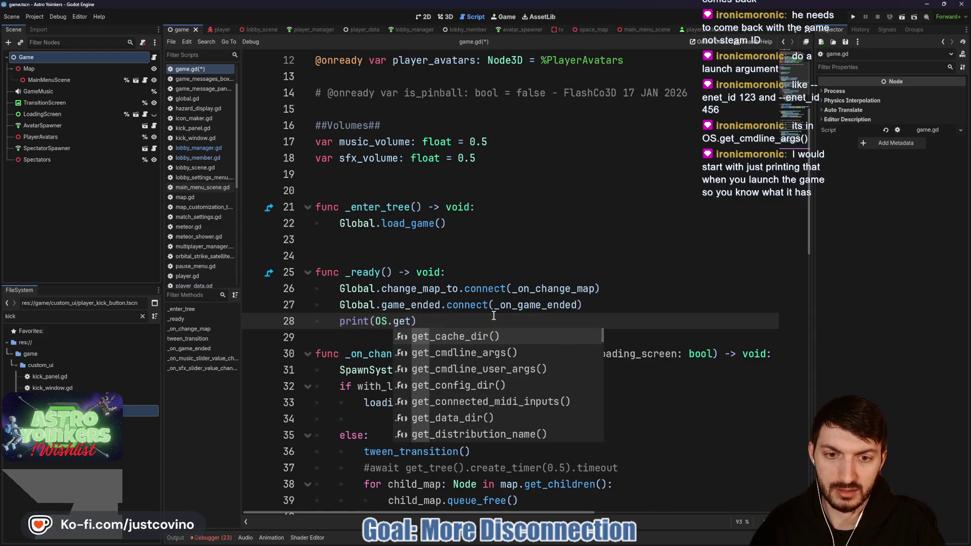
key("Down")
key("Return")
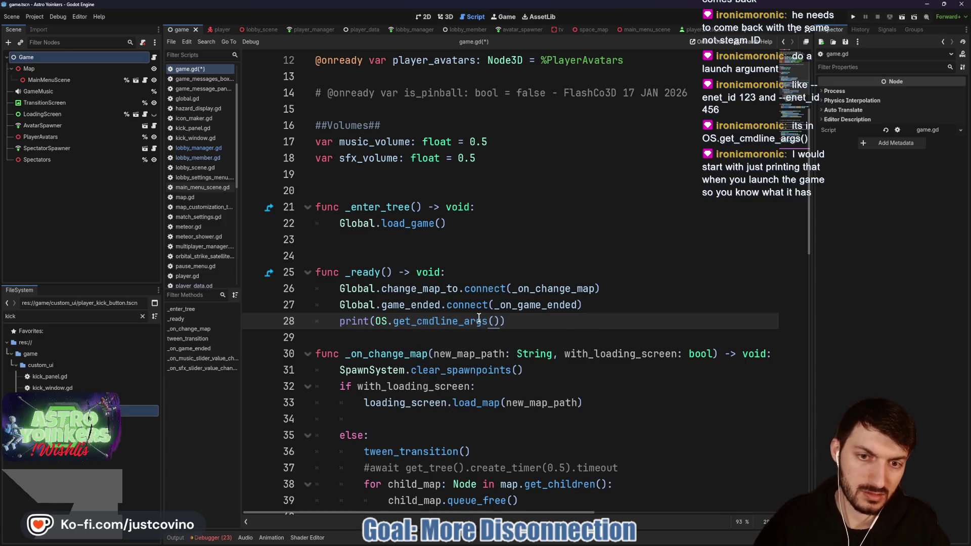
key("ctrl+s")
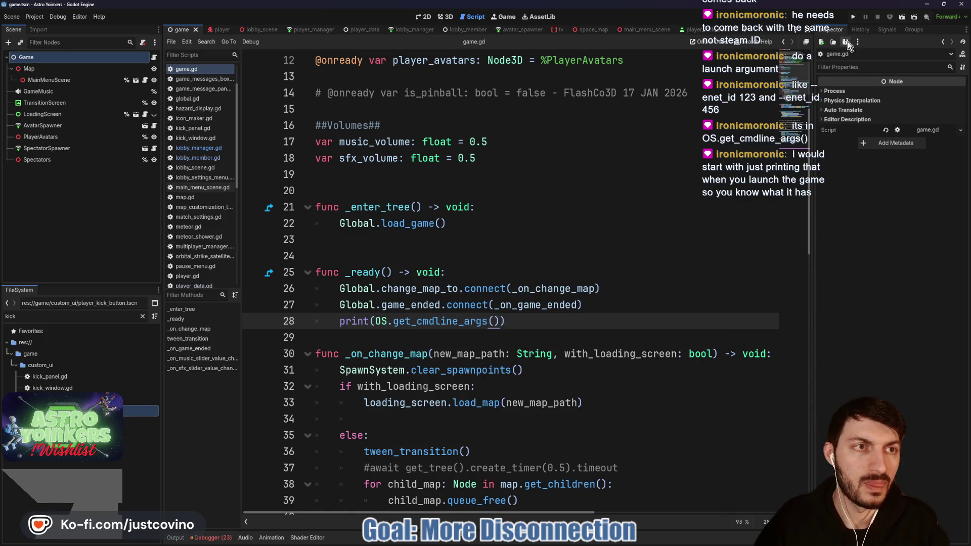
left_click(854, 18)
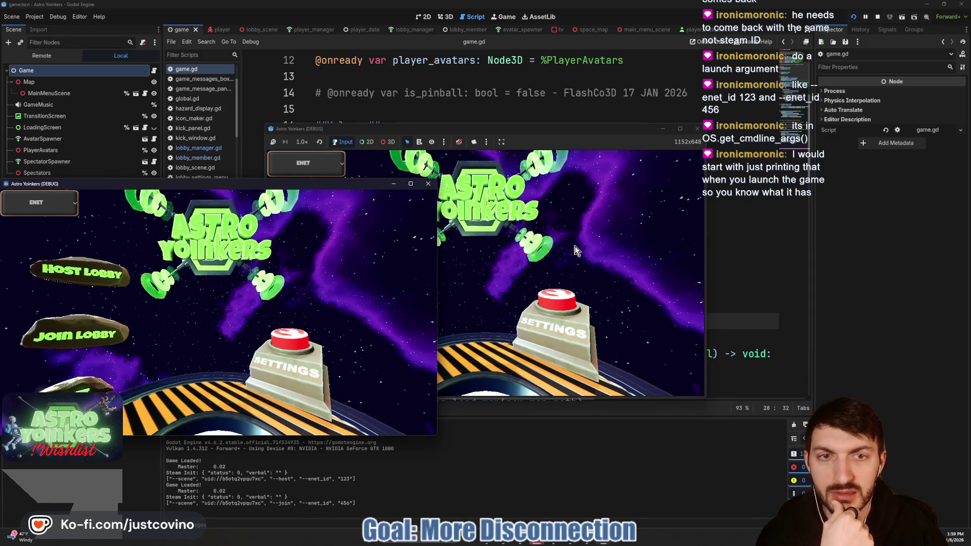
- Stop the game, read the printed launch arguments in an enlarged Output panel, then start appending .get("--e to the call
left_click(875, 17)
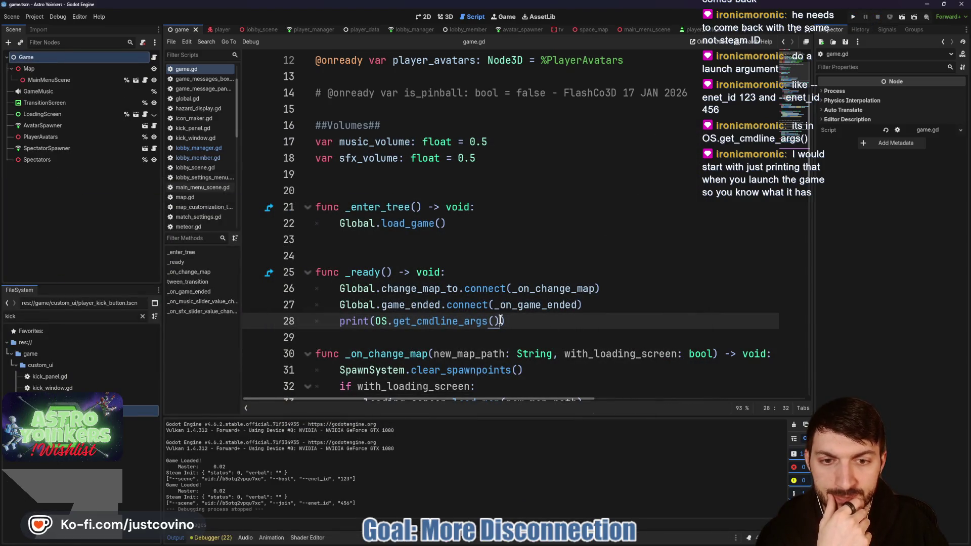
mouse_move(448, 322)
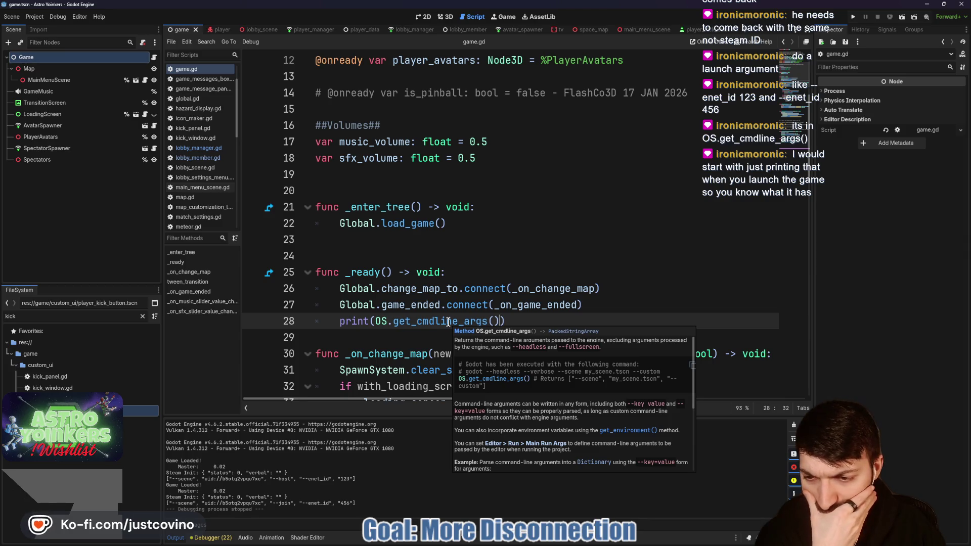
left_click_drag(359, 413, 359, 215)
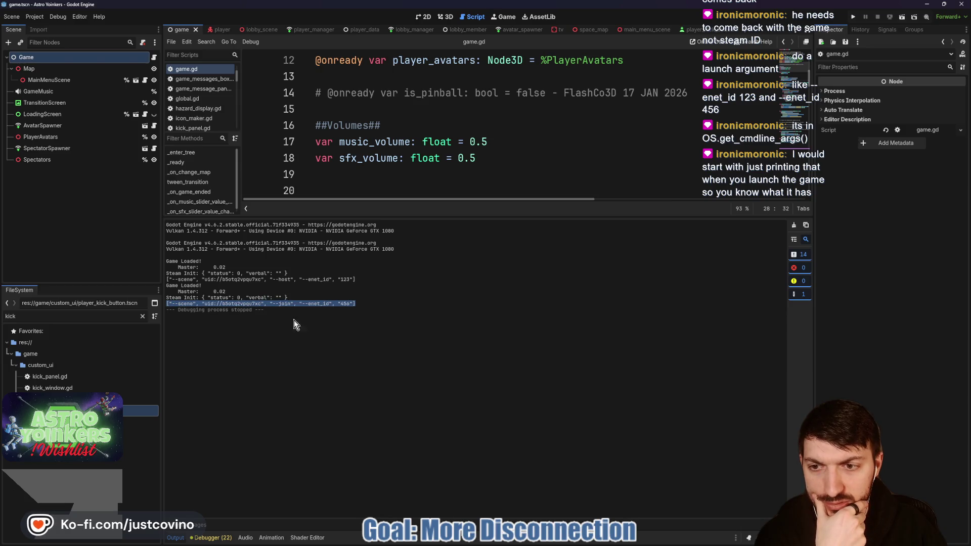
left_click(363, 305)
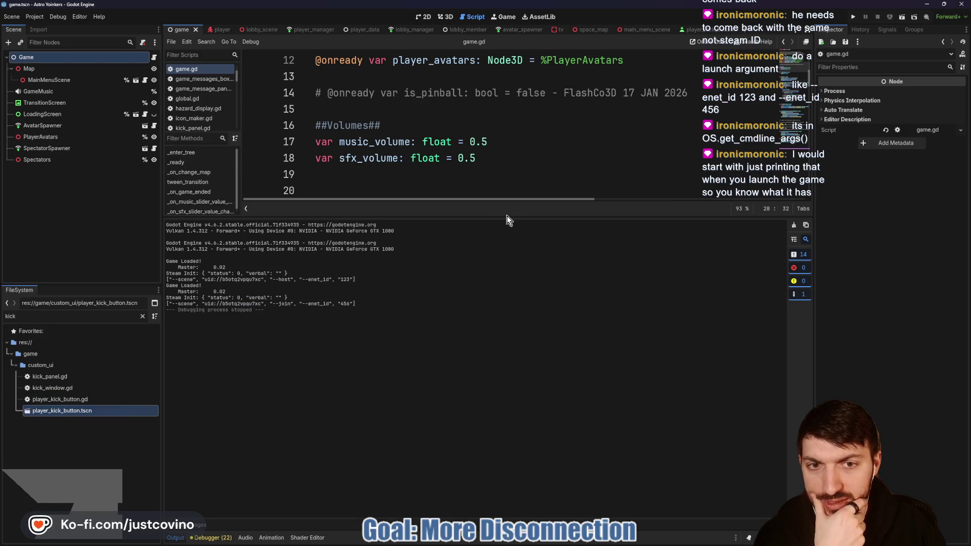
mouse_move(504, 215)
left_mouse_down()
mouse_move(512, 423)
mouse_move(509, 391)
left_mouse_up()
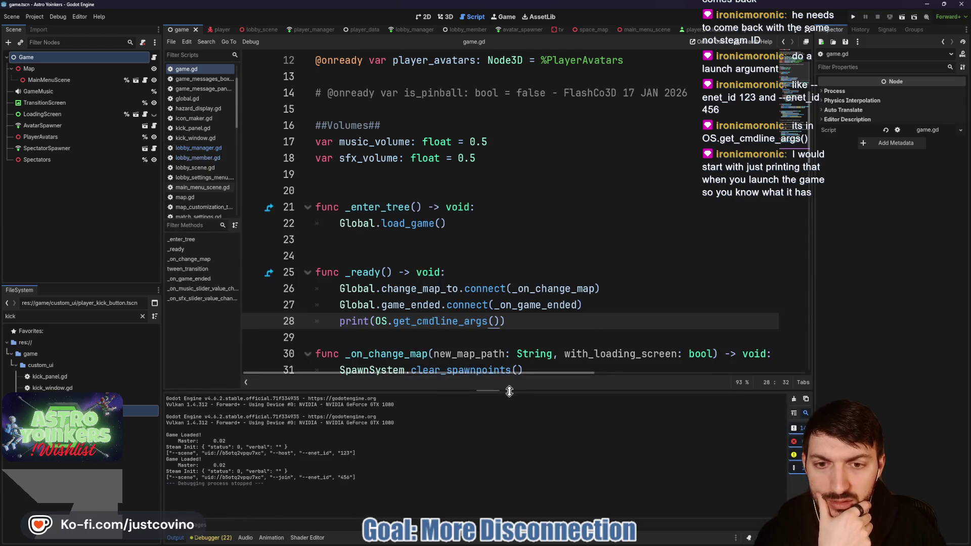
type(".get(\"--e")
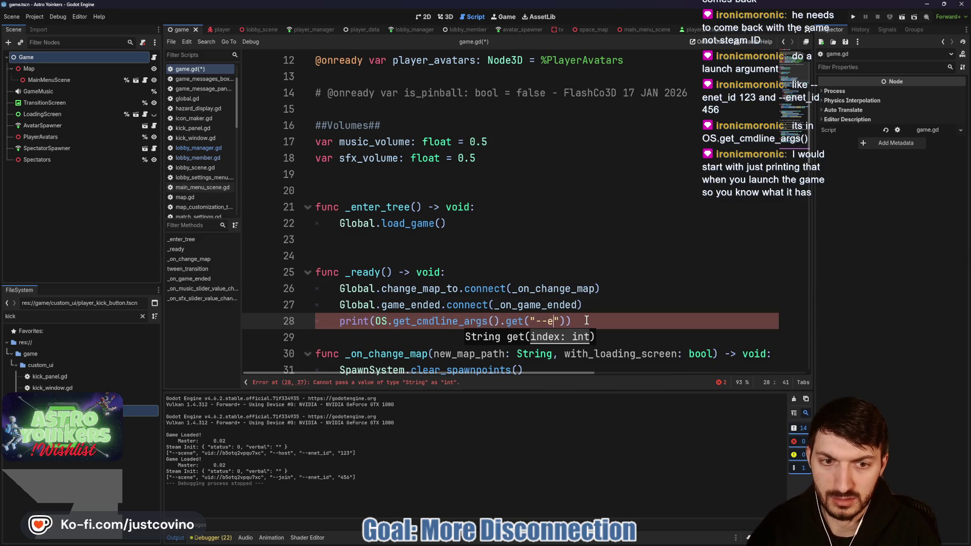
- Make line 28 print OS.get_cmdline_args().get(2), save game.gd, and run the game again
type("_id")
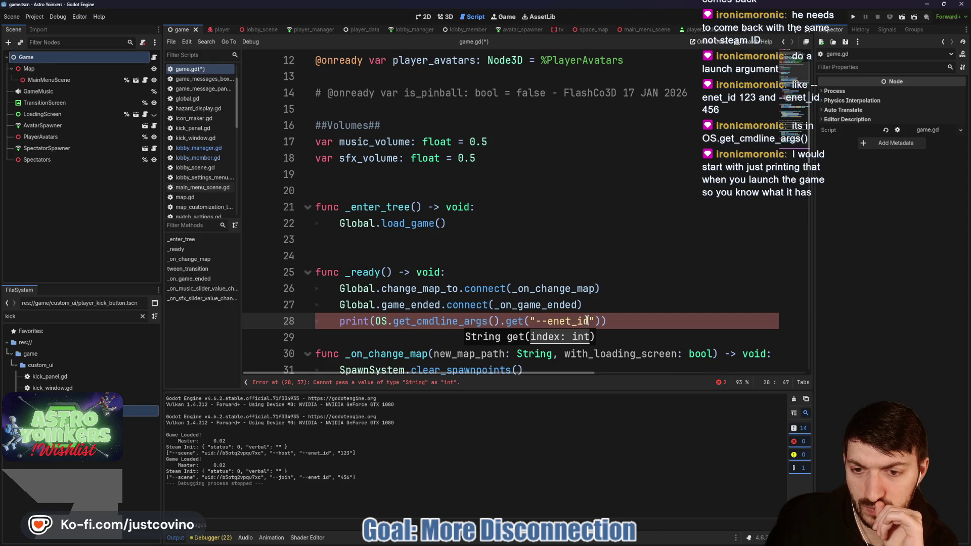
key("BackSpace")
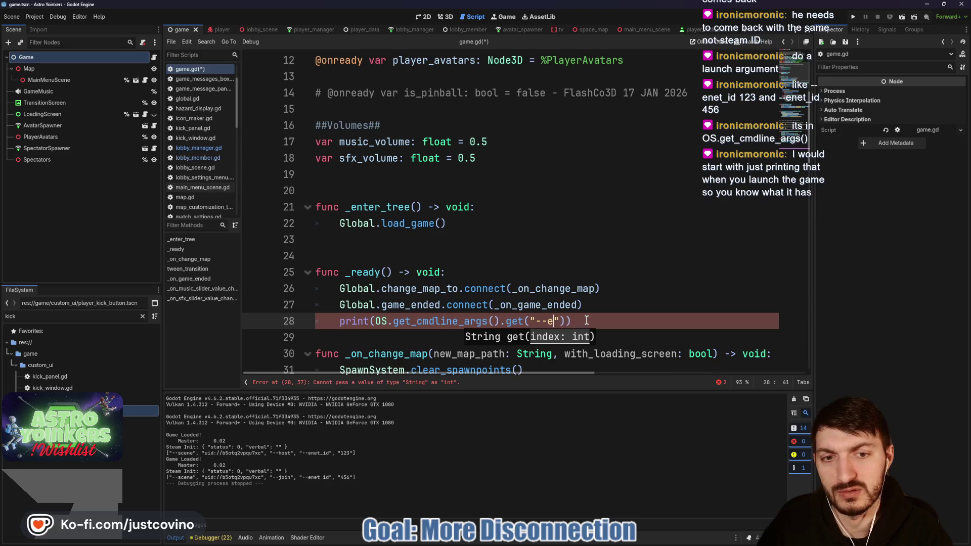
left_click(586, 320)
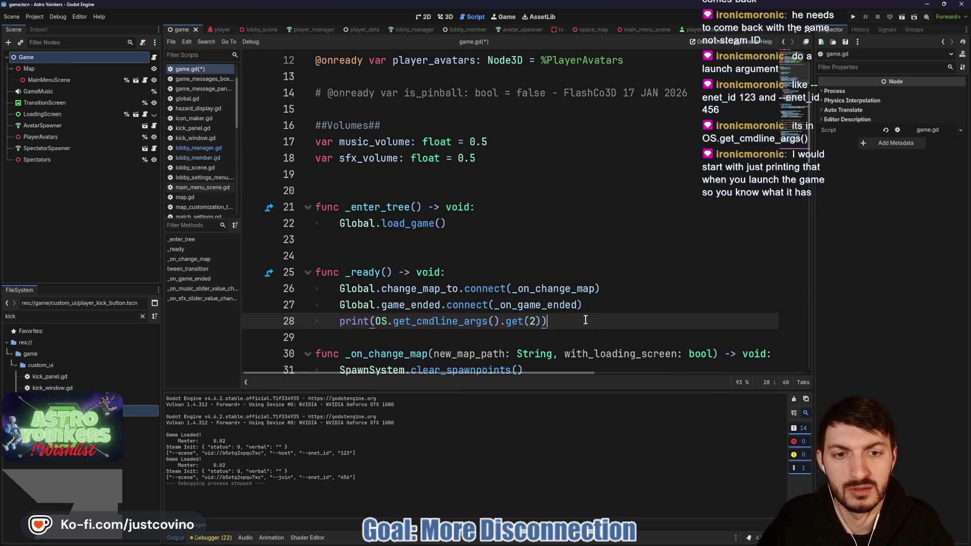
key("ctrl+s")
left_click(853, 18)
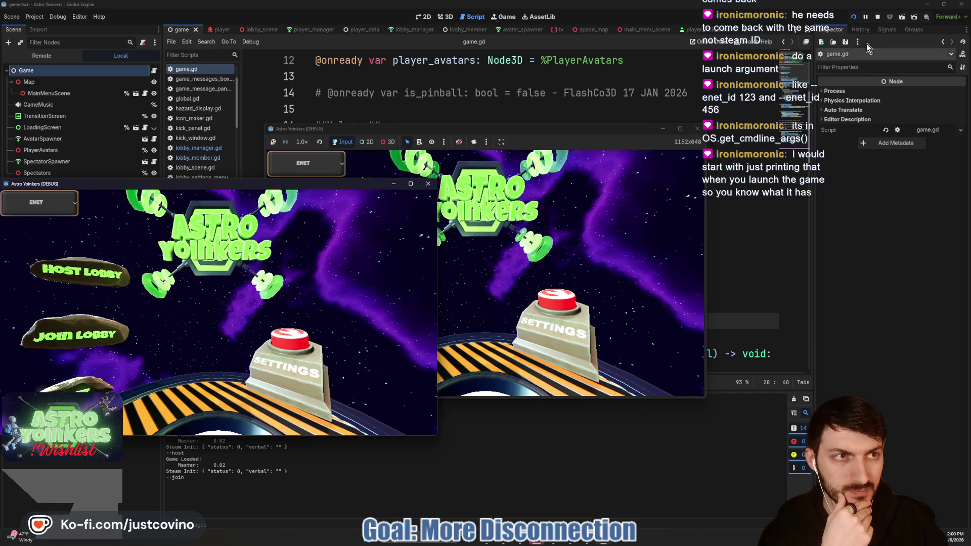
- Stop the game, change the printed argument index to 3, and run it again
left_click(876, 17)
left_click(535, 321)
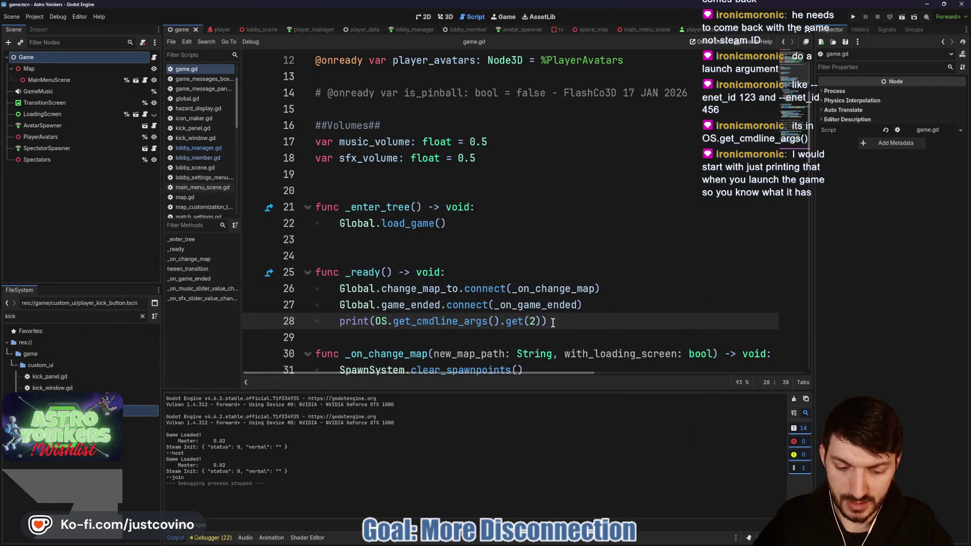
type("3")
key("End")
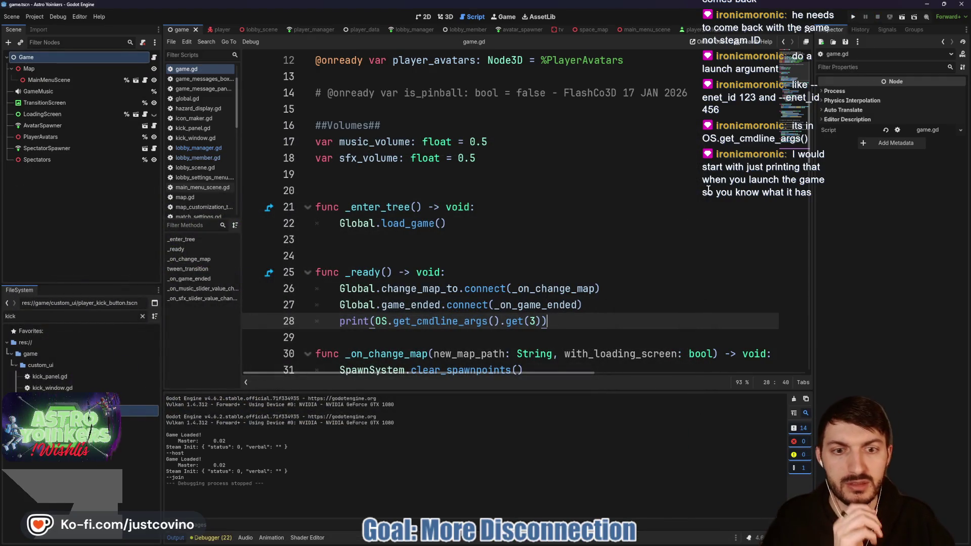
left_click(853, 17)
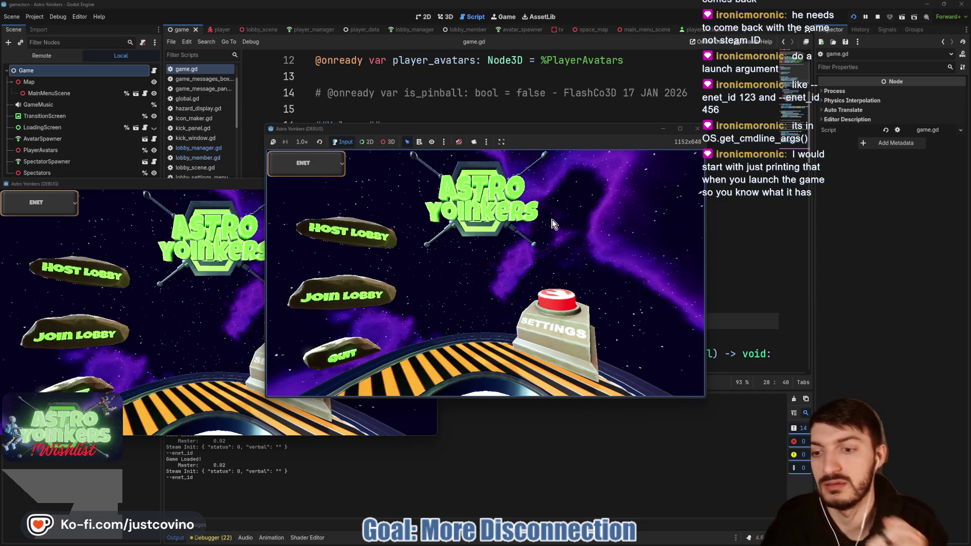
- Switch the index to 4, save and run to see 123 and 456, then empty the print() call
key("F8")
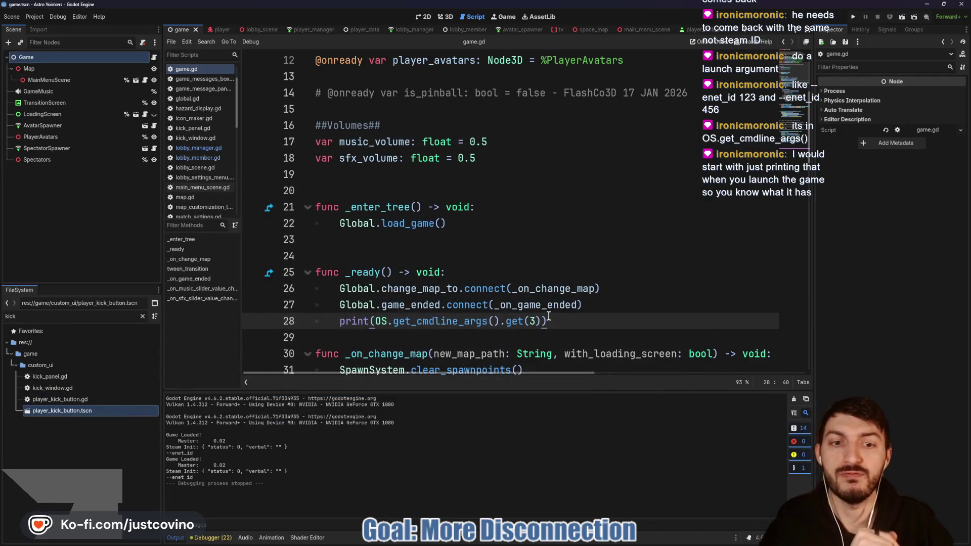
key("BackSpace")
type("4")
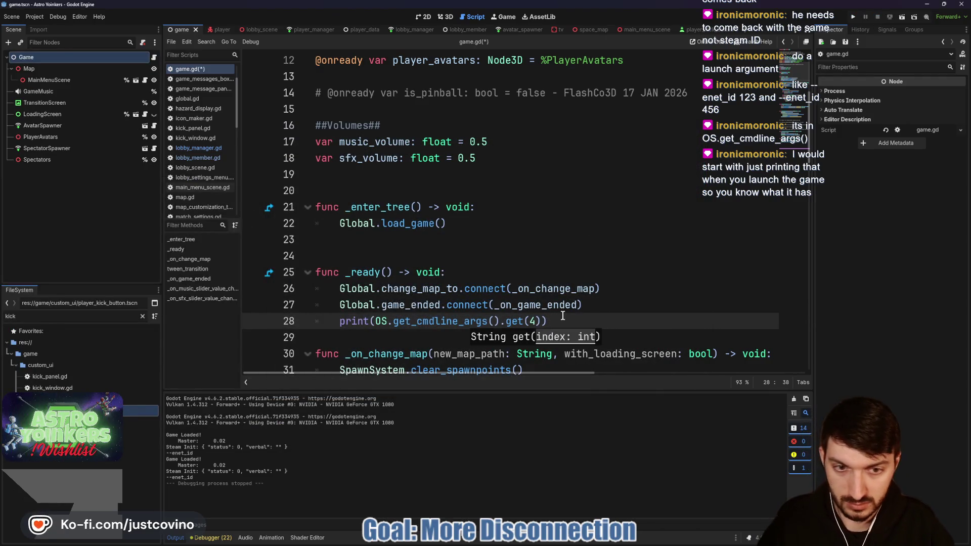
left_click(562, 315)
key("ctrl+s")
left_click(851, 18)
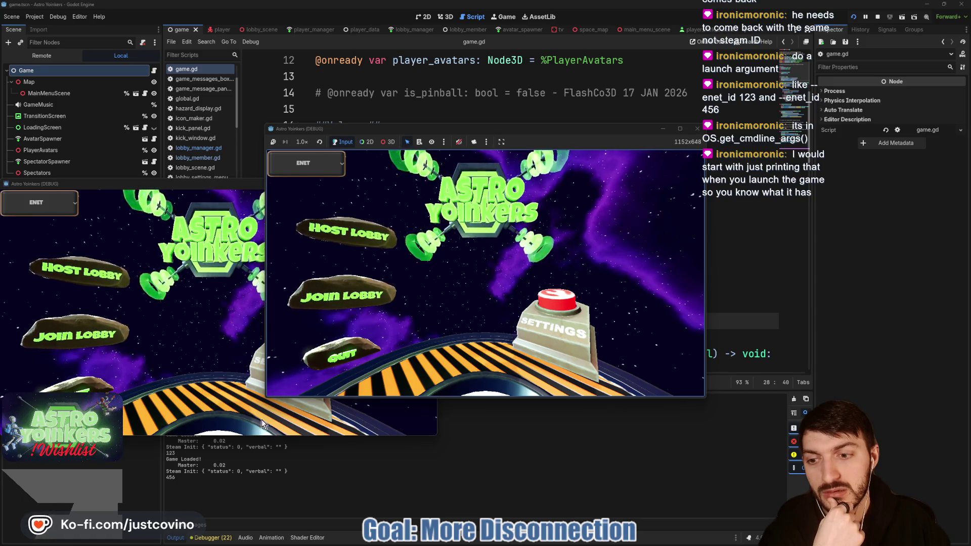
left_click(874, 18)
left_click_drag(544, 321, 342, 328)
key("BackSpace")
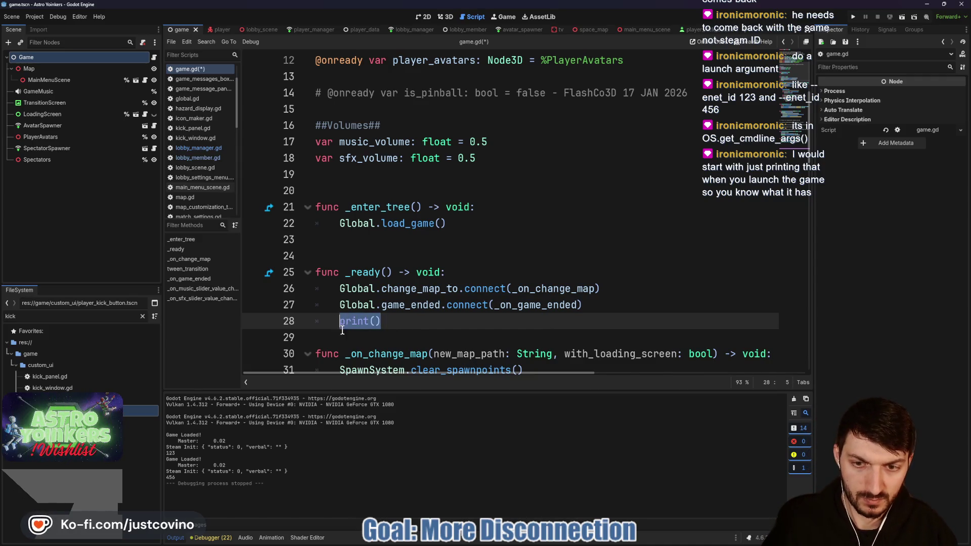
- Delete the empty print line in game.gd and append .get(4) to line 329 of player_manager.gd
key("BackSpace")
key("BackSpace")
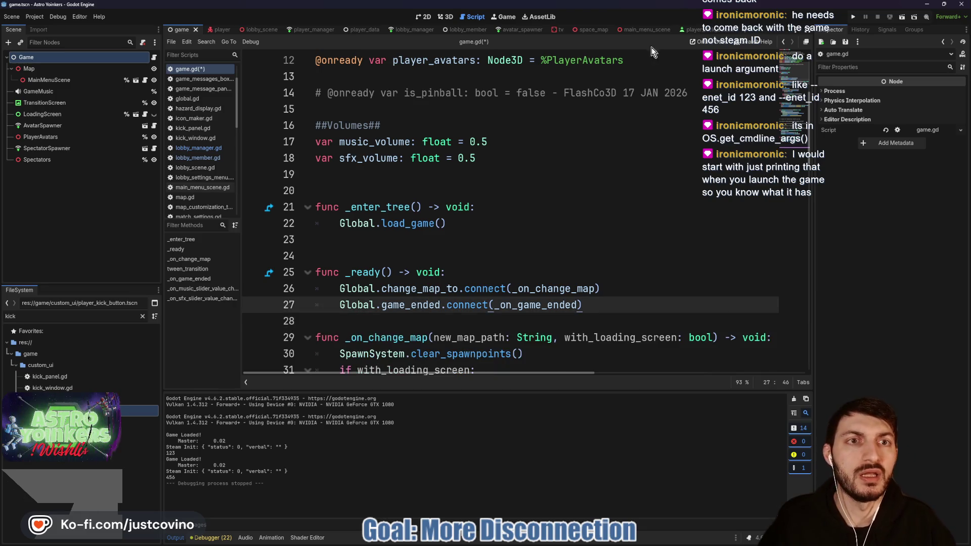
left_click(313, 29)
scroll(581, 273, "right", 5)
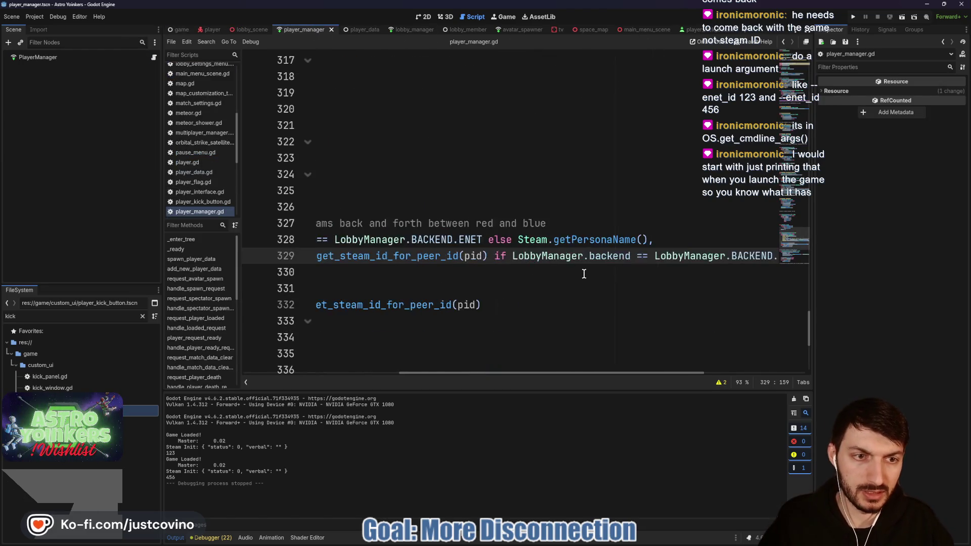
scroll(639, 272, "right", 3)
left_click_drag(656, 256, 781, 256)
key("End")
type(".get(4)")
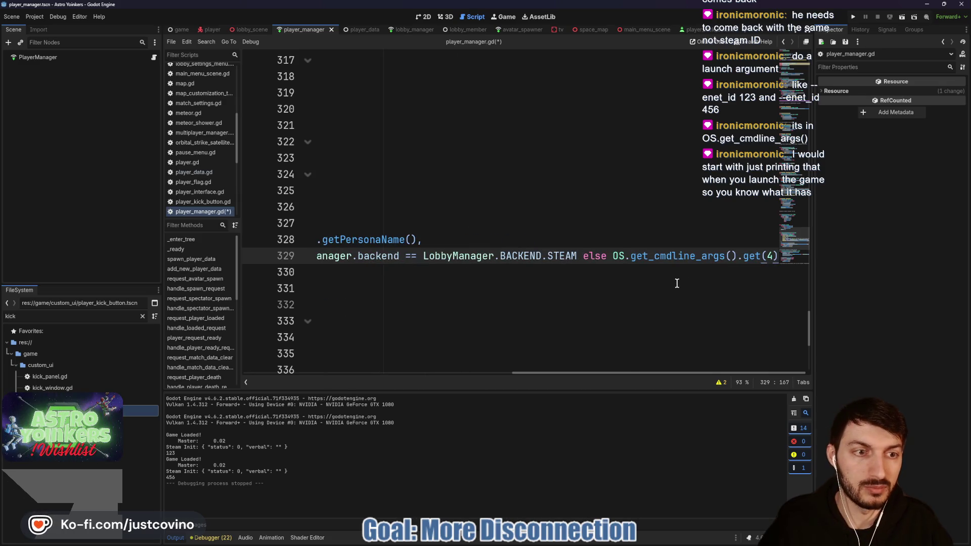
mouse_move(776, 256)
left_mouse_down()
mouse_move(313, 257)
mouse_move(532, 260)
mouse_move(433, 257)
left_mouse_up()
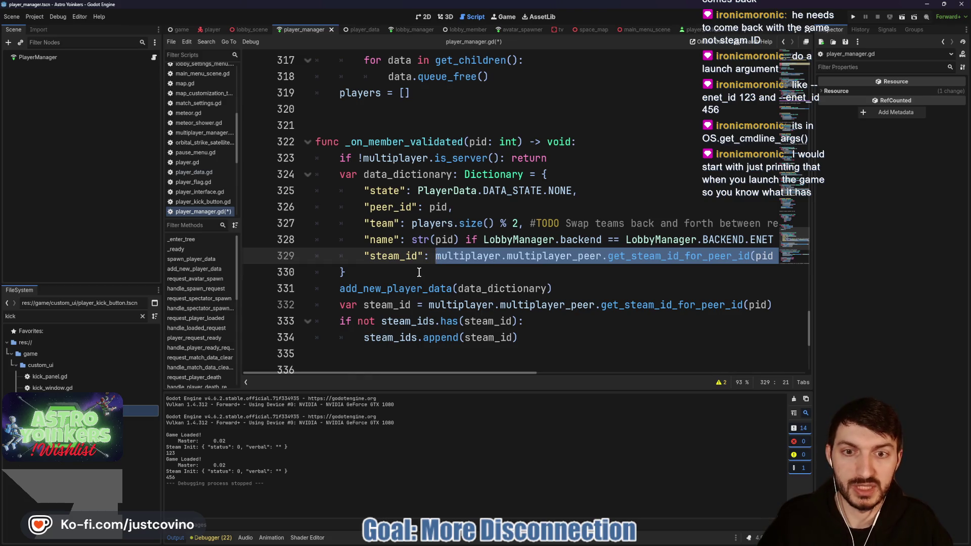
left_click(419, 273)
key("ctrl+s")
- Paste the same Steam-or-argument expression over line 332's steam_id lookup and save
scroll(607, 275, "right", 10)
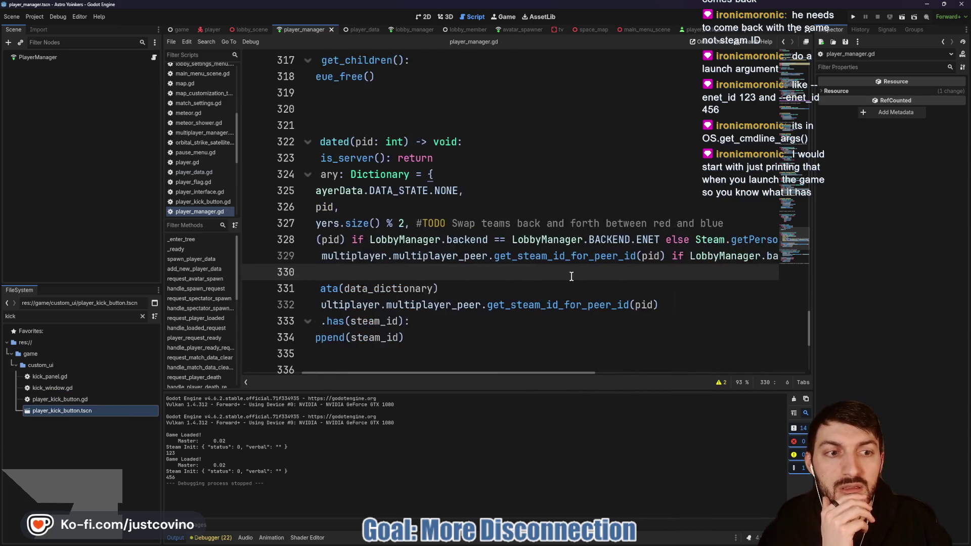
scroll(608, 275, "left", 8)
scroll(484, 272, "left", 3)
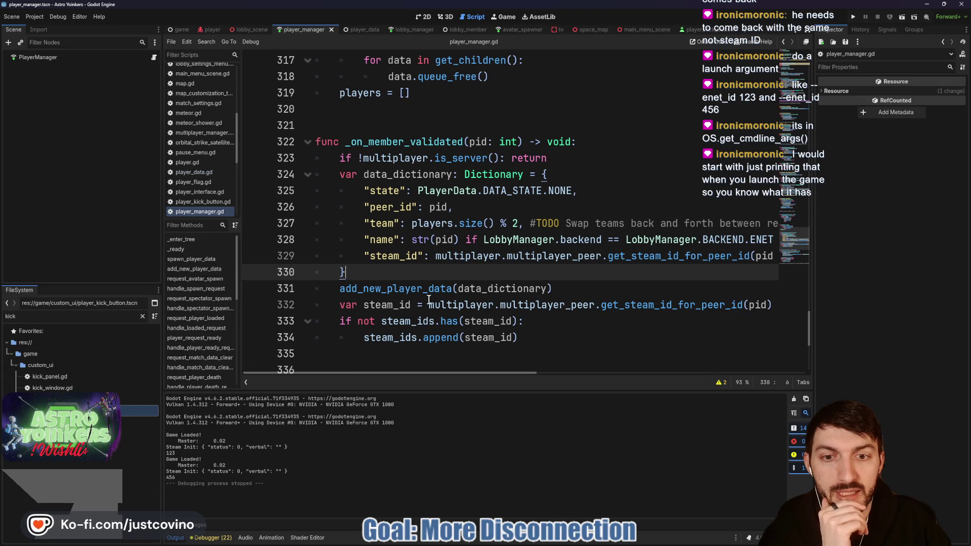
left_click_drag(429, 304, 783, 307)
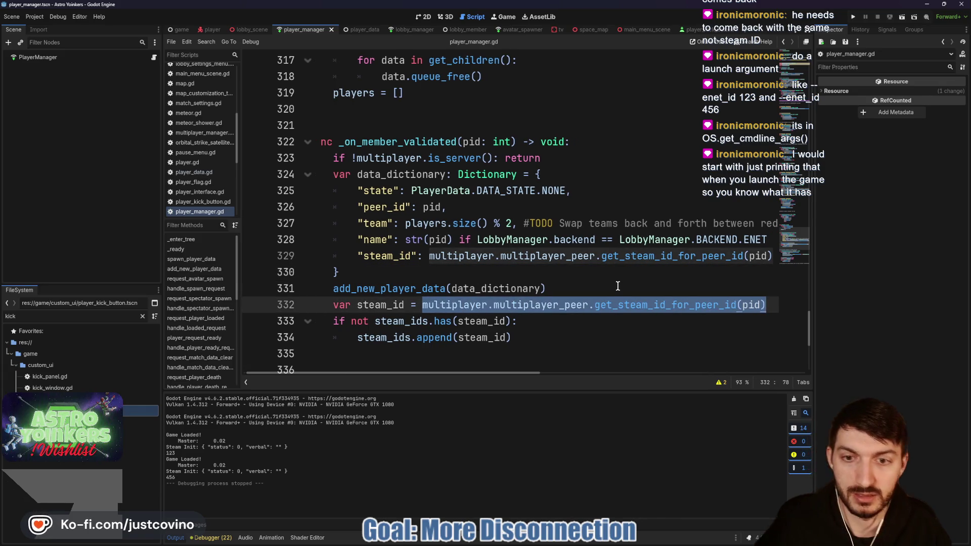
key("ctrl+v")
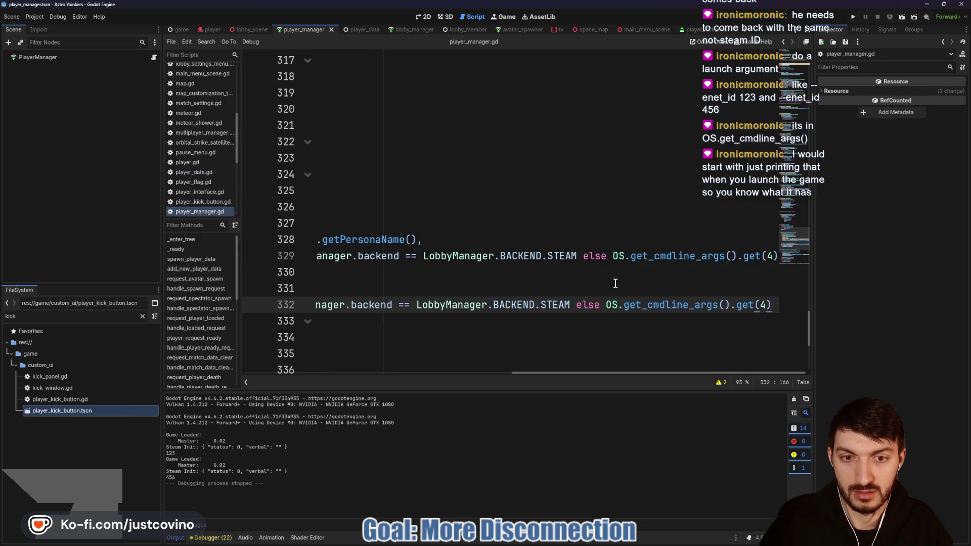
left_click(613, 282)
key("ctrl+s")
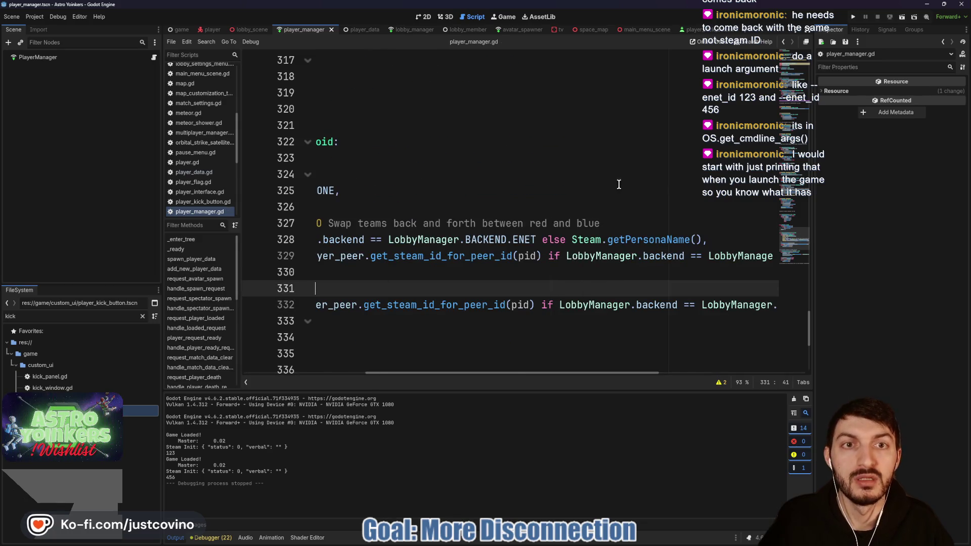
- In lobby_manager.gd, replace steam_id 123 with the pasted Steam-or-argument expression and save
left_click(412, 30)
scroll(454, 223, "down", 6)
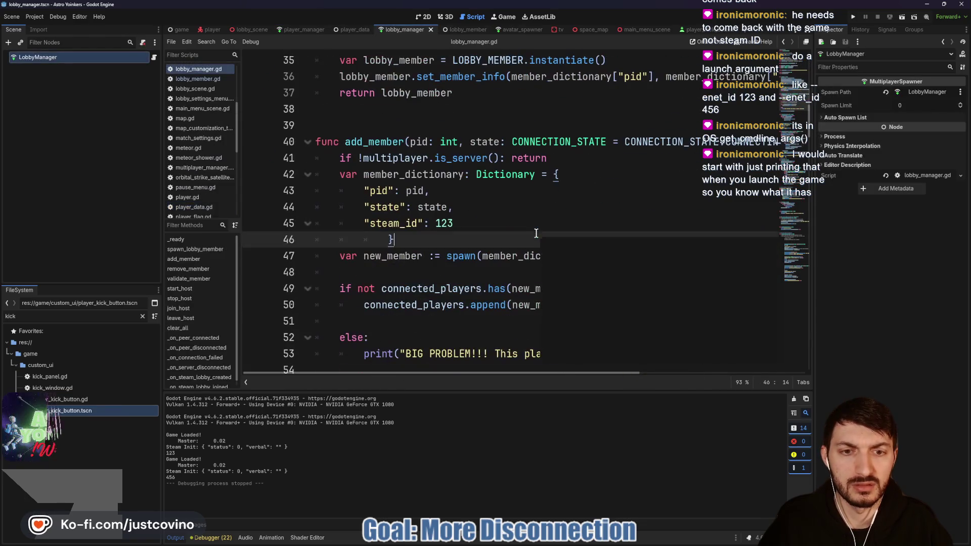
left_click(454, 223)
key("ctrl+v")
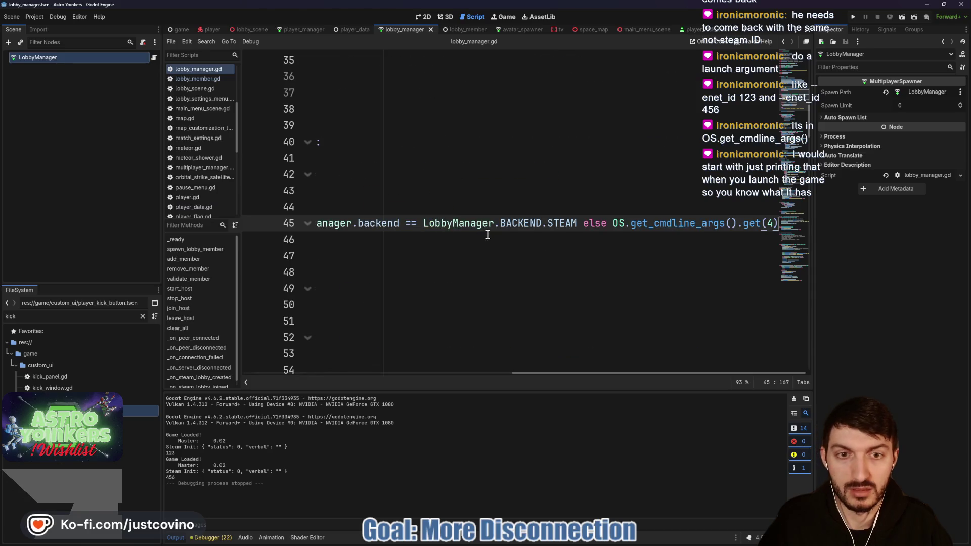
left_click(490, 239)
key("ctrl+s")
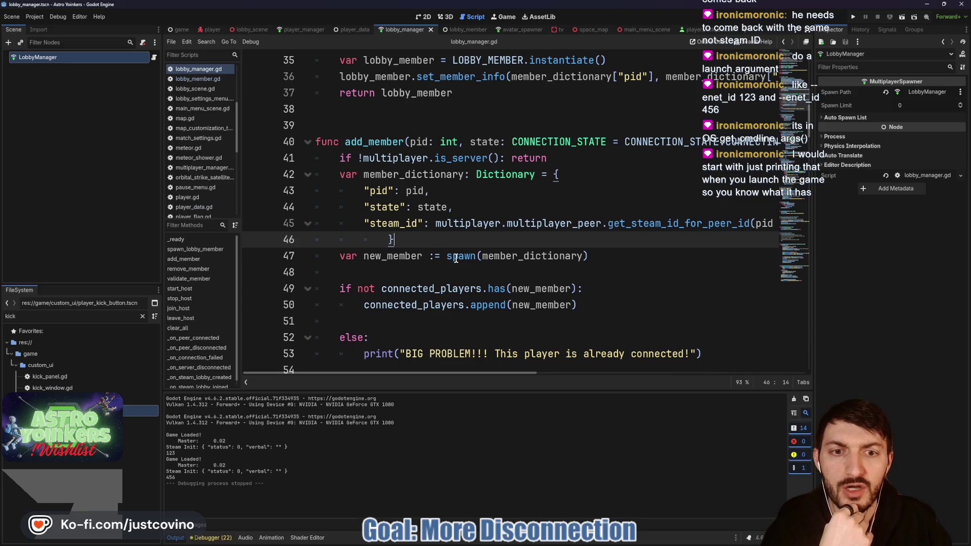
- Trace spawn_lobby_member and set_member_info, then view lobby_member.gd
double_click(455, 256)
scroll(542, 242, "up", 5)
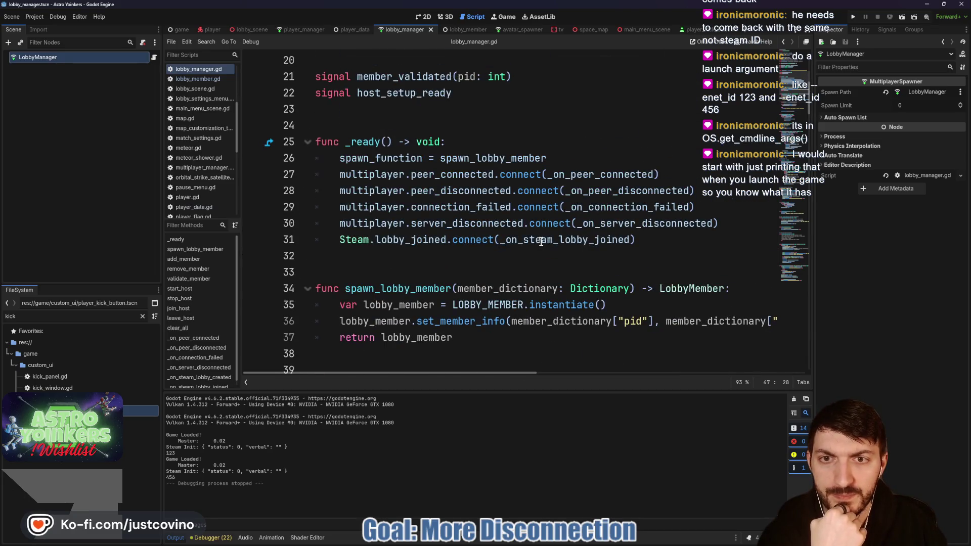
double_click(455, 157)
scroll(450, 266, "down", 2)
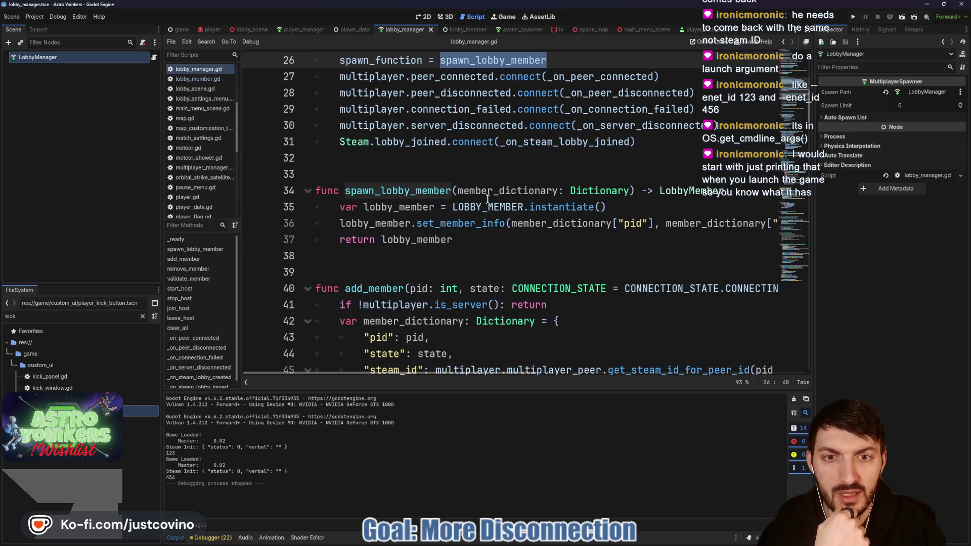
double_click(448, 226)
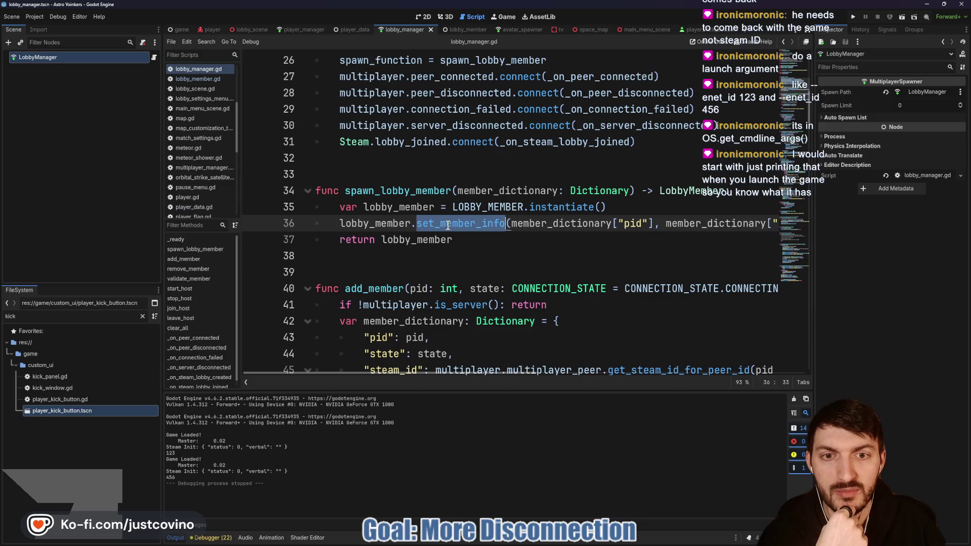
scroll(504, 230, "right", 3)
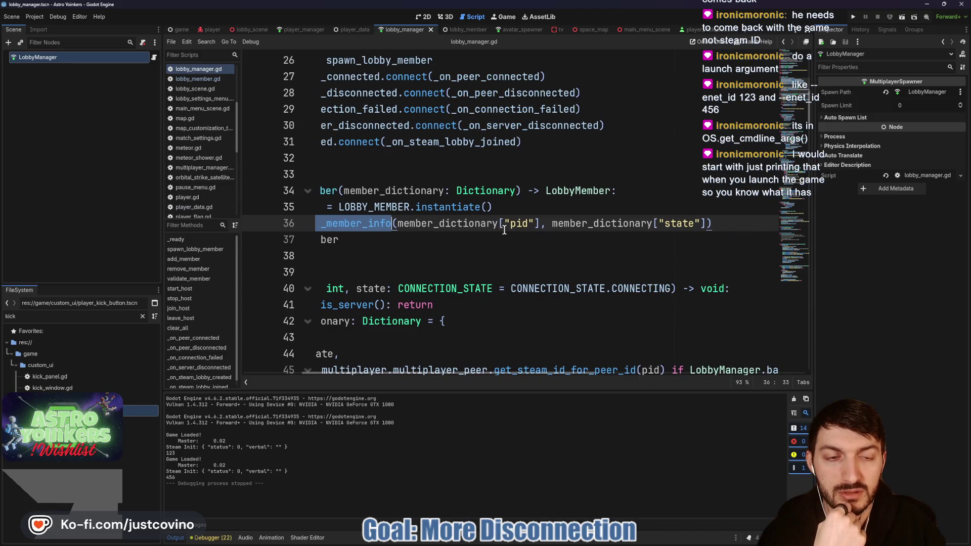
scroll(450, 230, "left", 2)
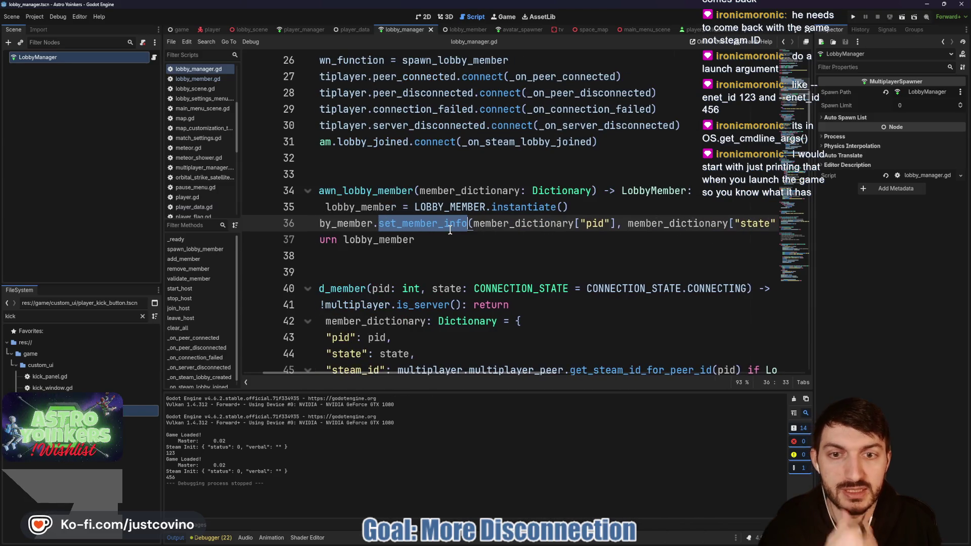
scroll(433, 223, "left", 1)
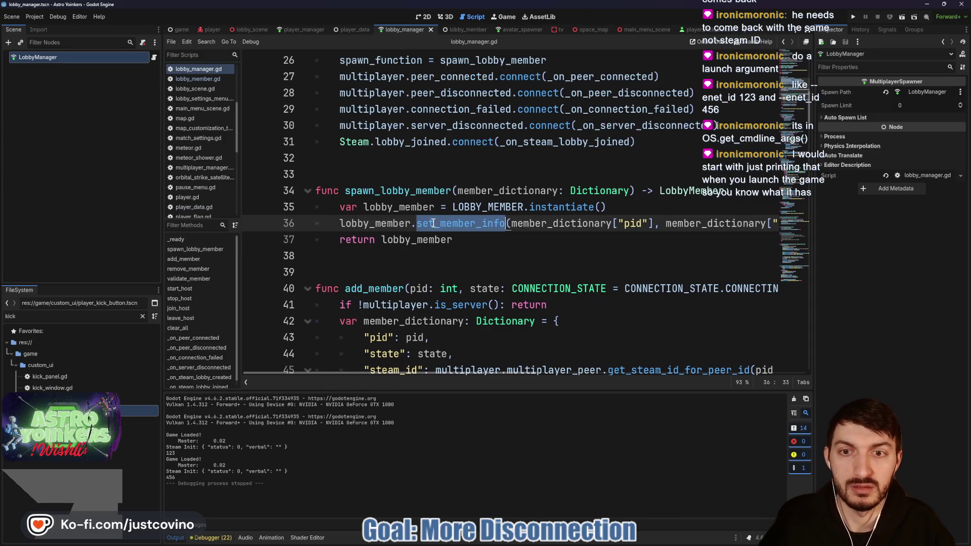
left_click(458, 30)
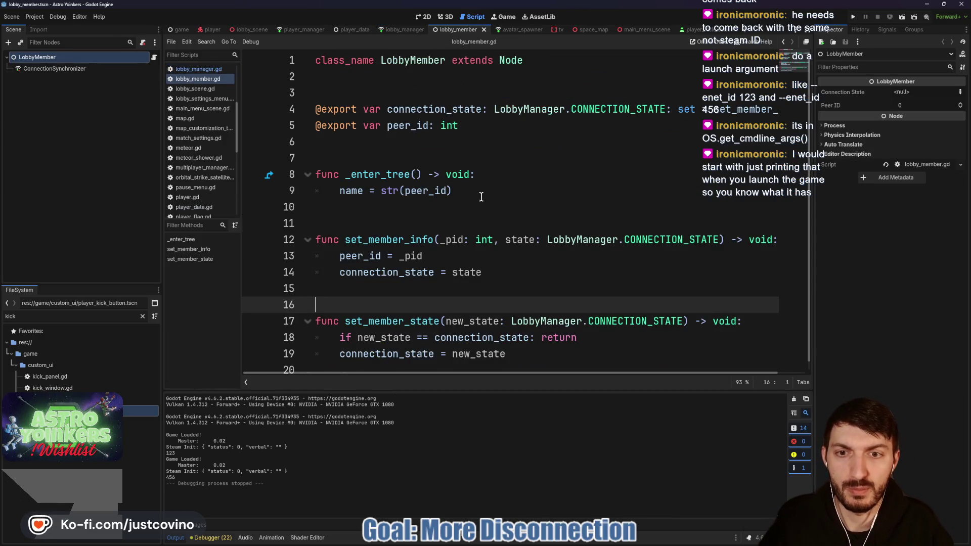
scroll(482, 197, "down", 1)
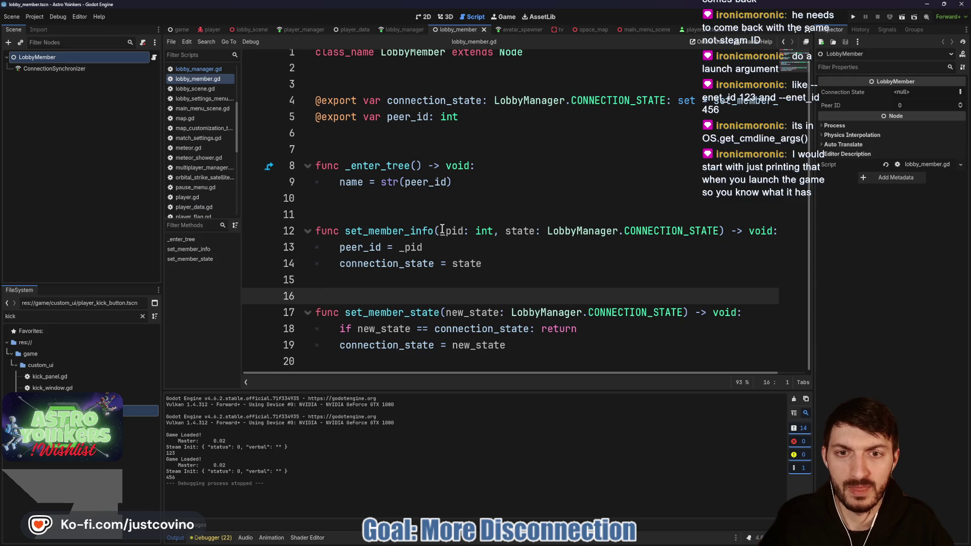
left_click(475, 132)
key("Return")
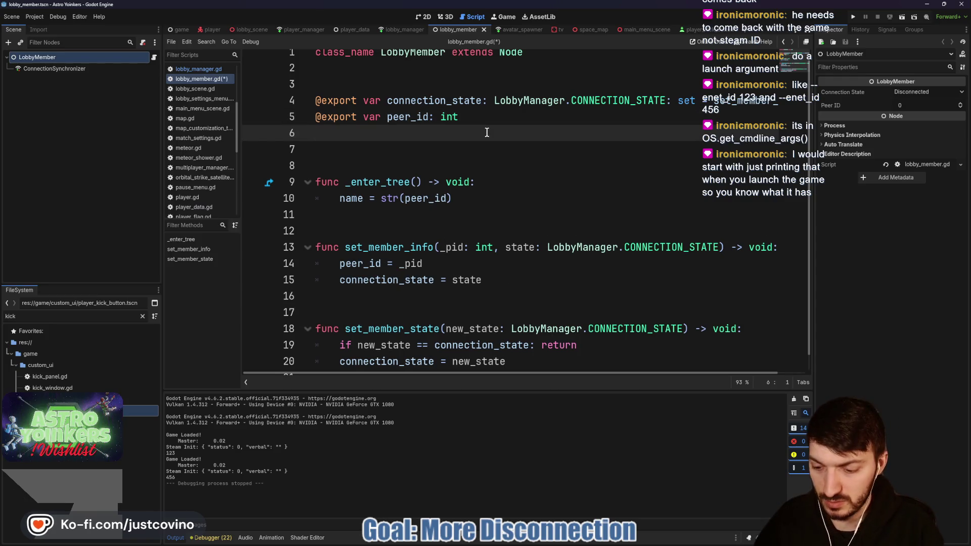
type("@export var steam_id: int")
key("ctrl+s")
- Add LobbyMember's steam_id to the ConnectionSynchronizer, replicating On Change
left_click(57, 69)
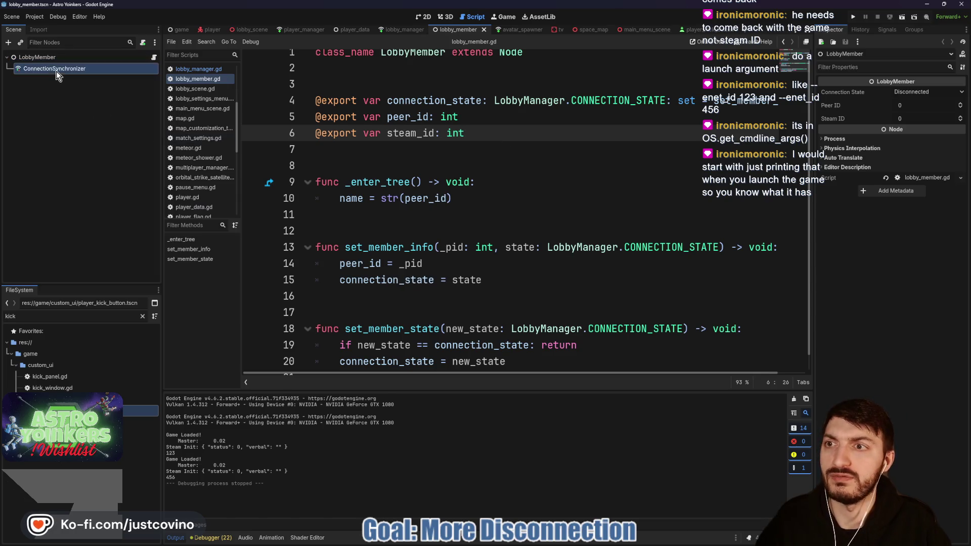
left_click(203, 438)
left_click(460, 165)
left_click(456, 395)
left_click(229, 193)
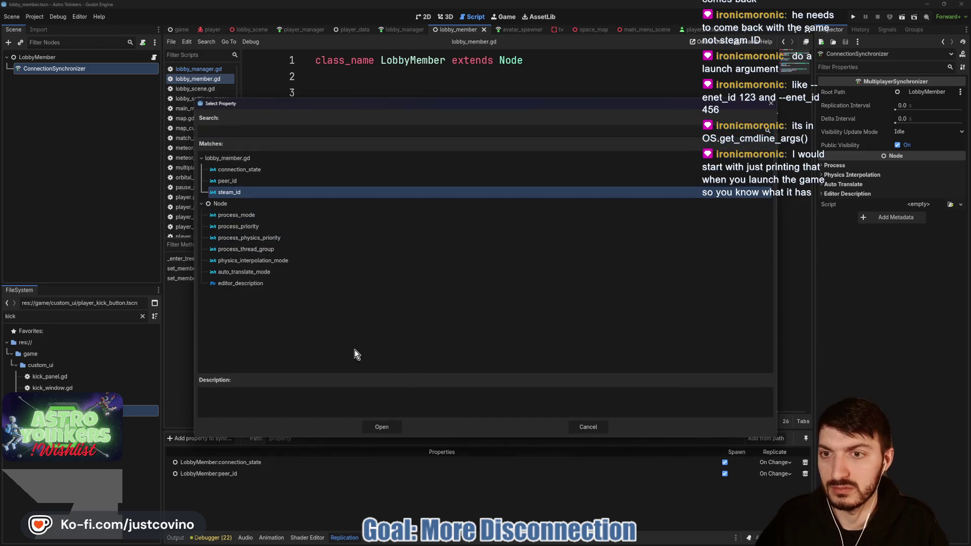
left_click(382, 427)
left_click(775, 484)
left_click(769, 516)
left_click(494, 226)
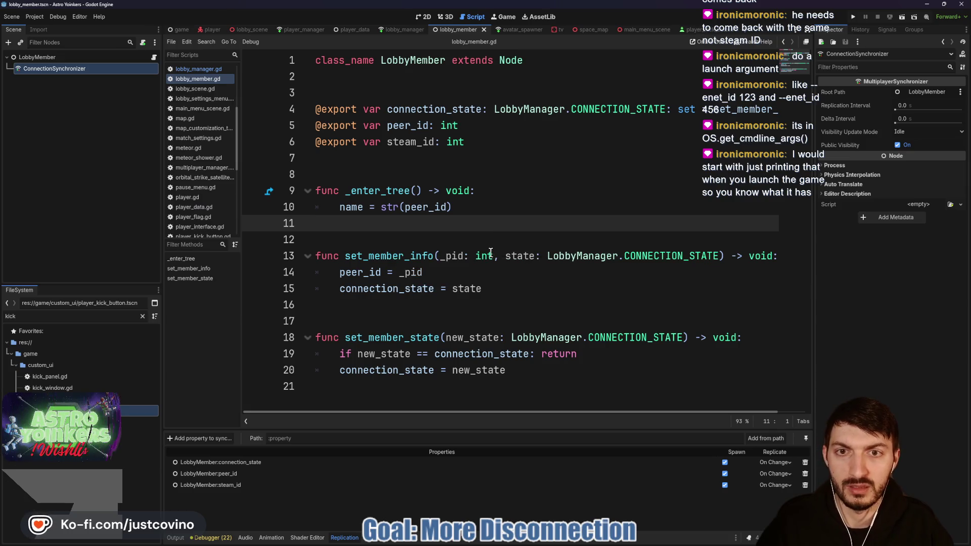
- Add a '_steam_id: int' parameter to set_member_info and save
scroll(521, 259, "right", 2)
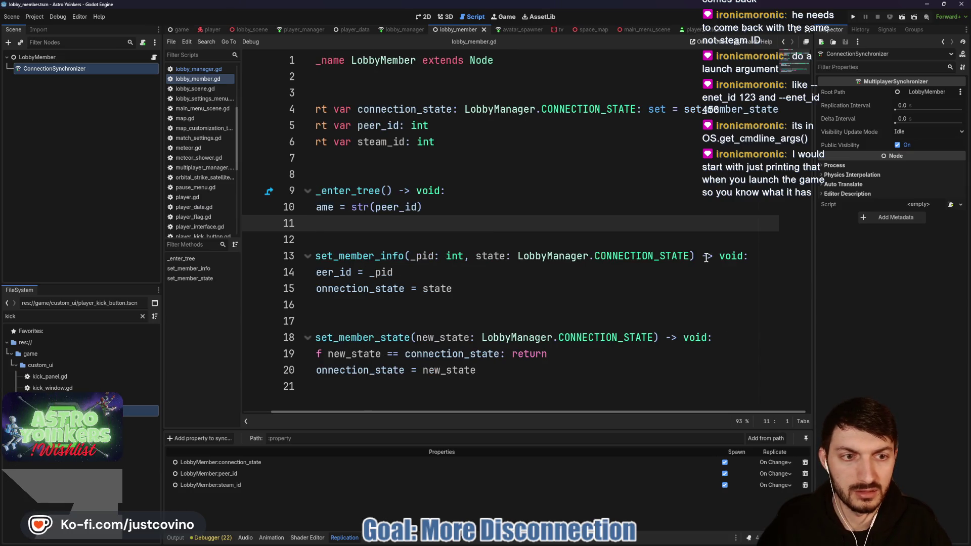
scroll(705, 258, "left", 2)
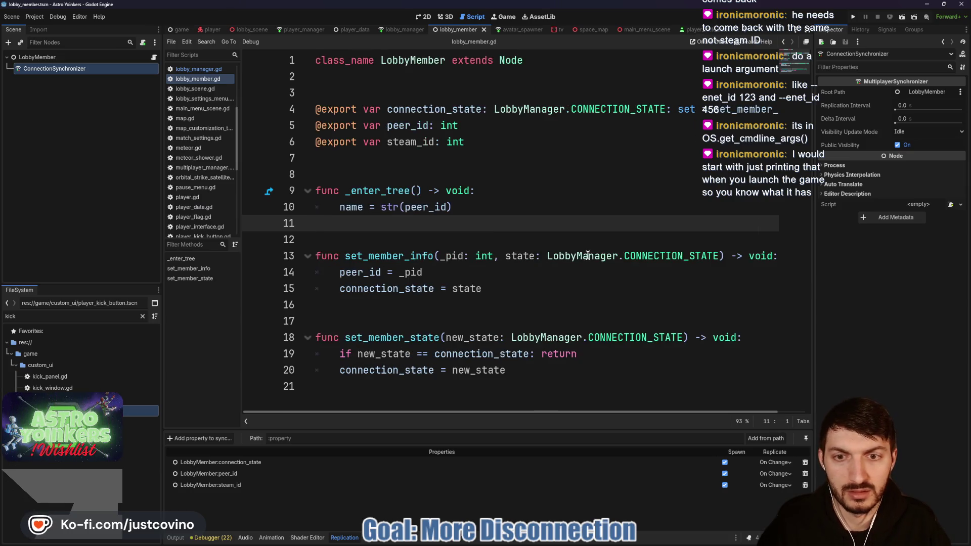
scroll(701, 258, "right", 2)
left_click(691, 256)
type(", _steam_id: int")
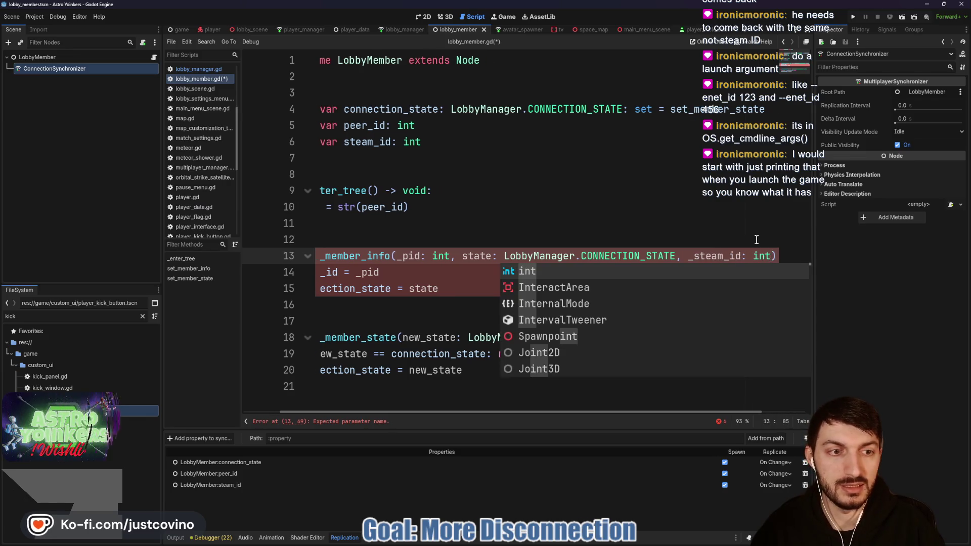
scroll(504, 289, "left", 2)
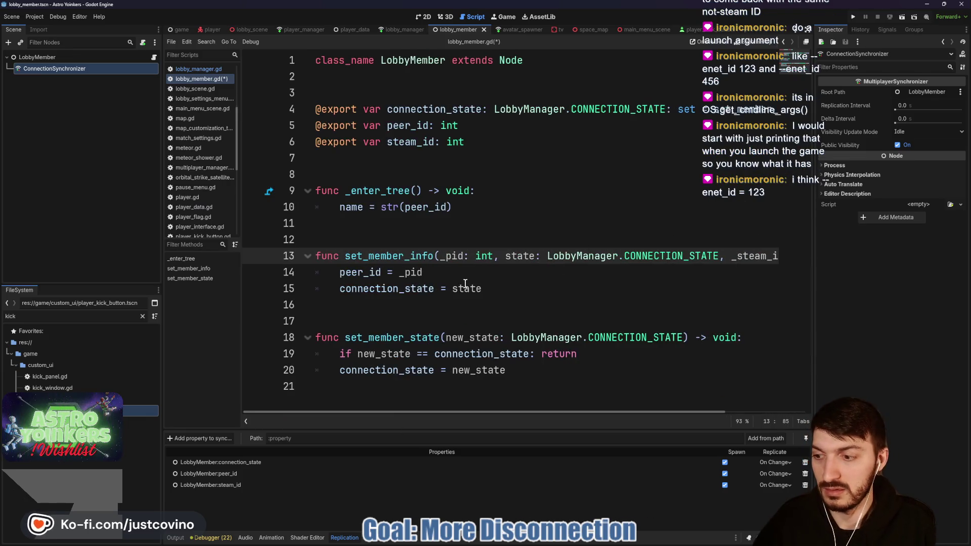
left_click(503, 289)
key("ctrl+s")
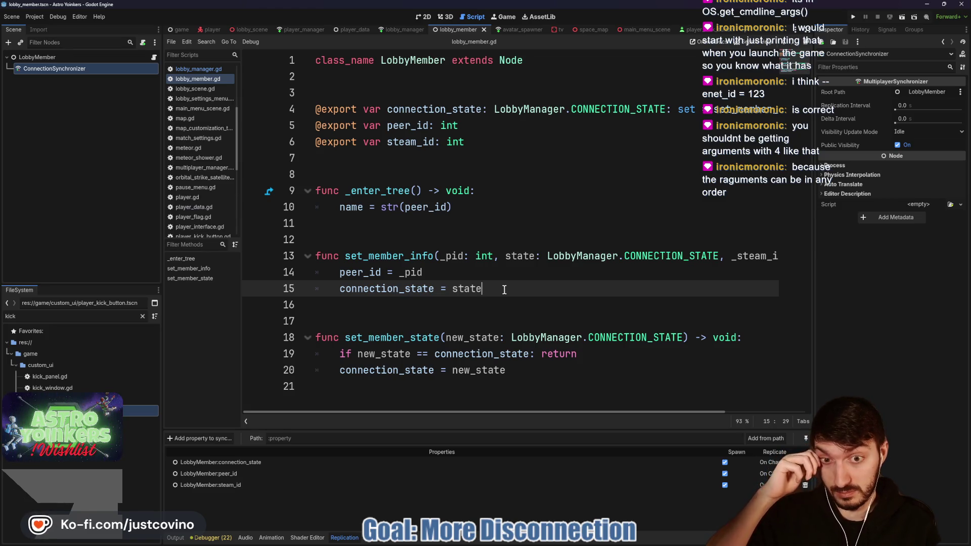
- Add 'steam_id = _steam_id' after connection_state = state and save
key("Return")
type("steam_id = ")
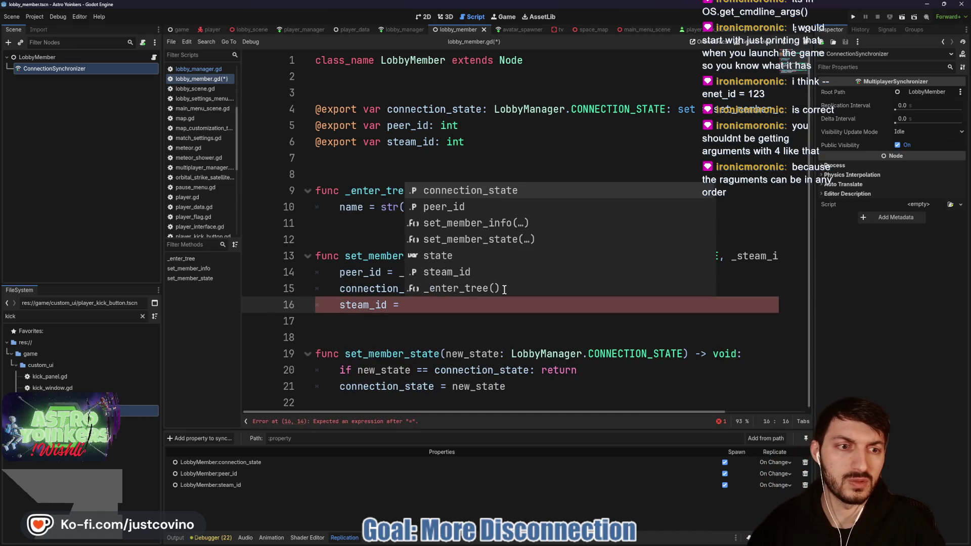
type("_ste")
key("Return")
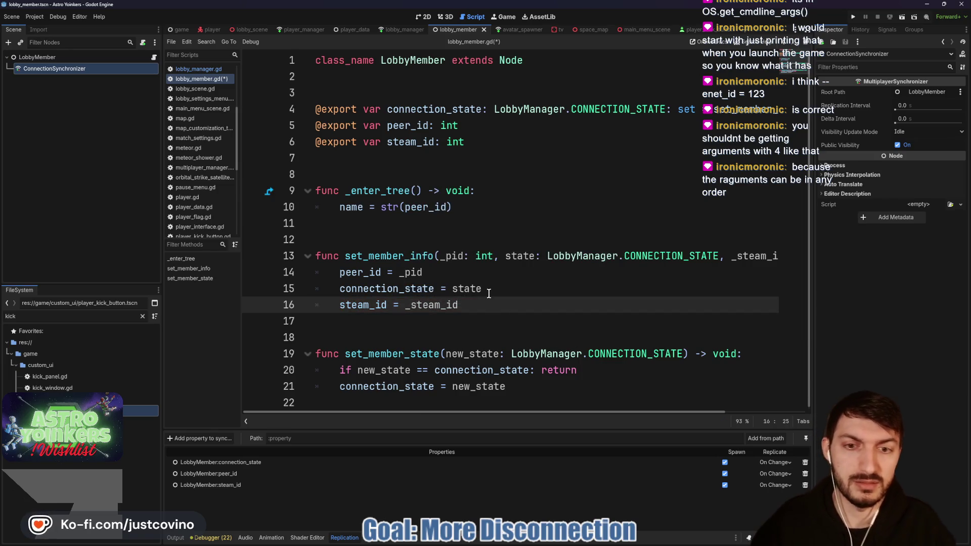
key("ctrl+s")
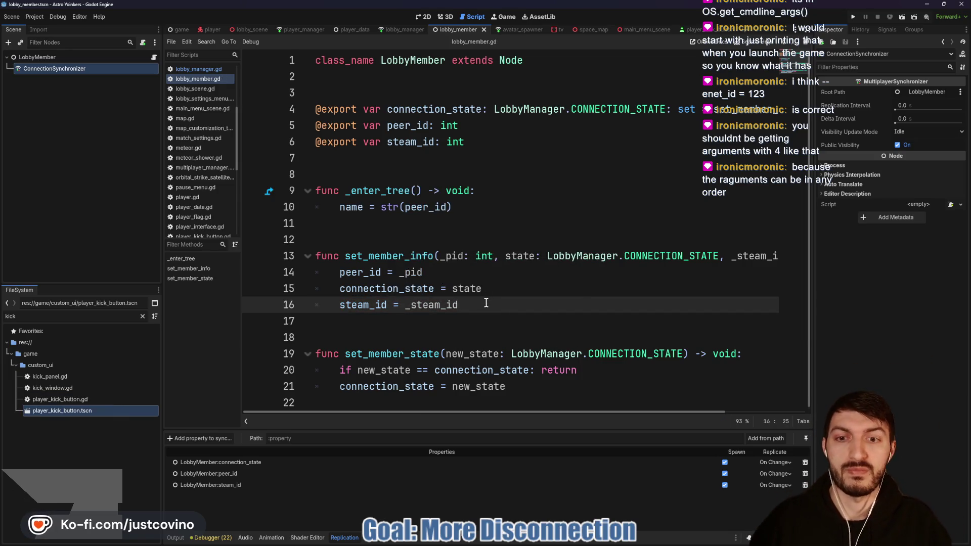
- In Debug > Customize Run Instances, change both arguments to --enet_id=123 and --enet_id=456
left_click(392, 29)
left_click(520, 246)
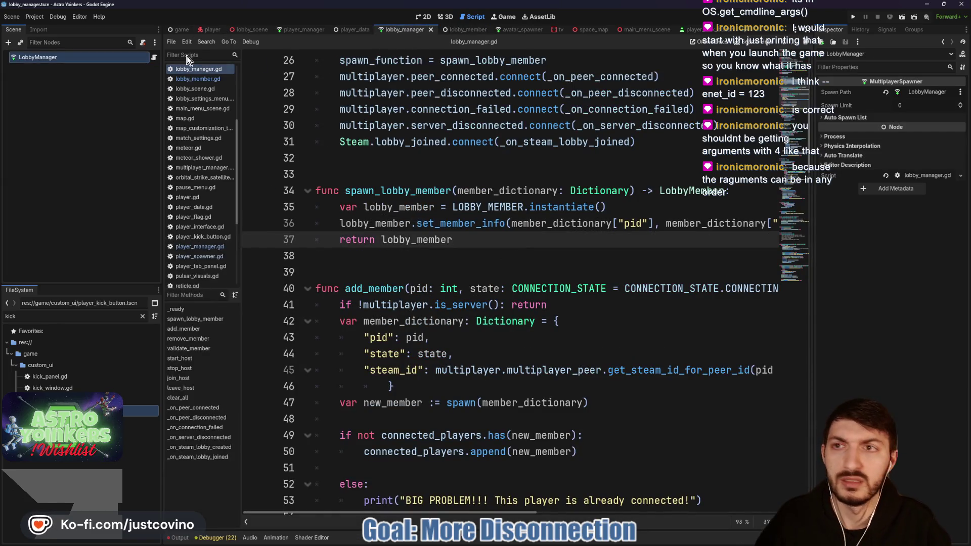
left_click(39, 19)
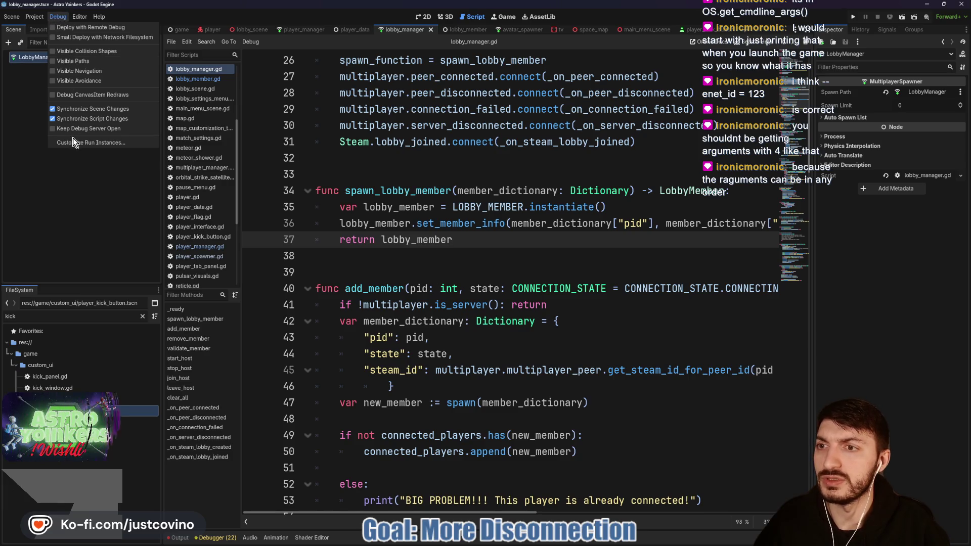
left_click(73, 138)
left_click(427, 226)
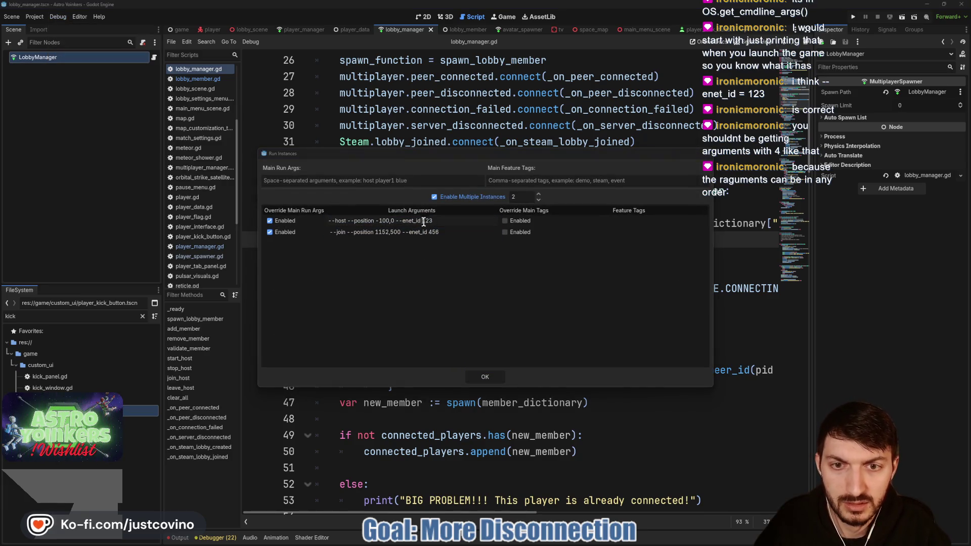
key("BackSpace")
type("=")
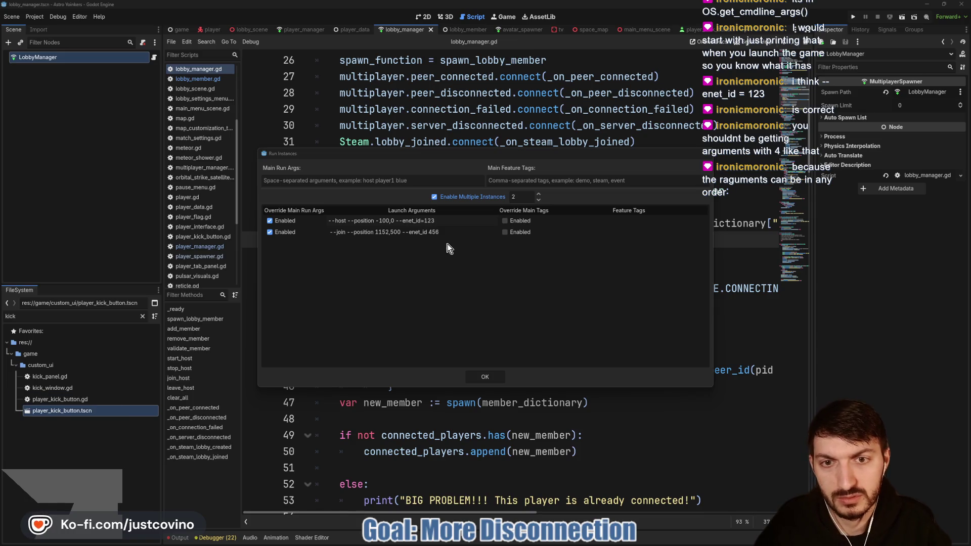
left_click(430, 231)
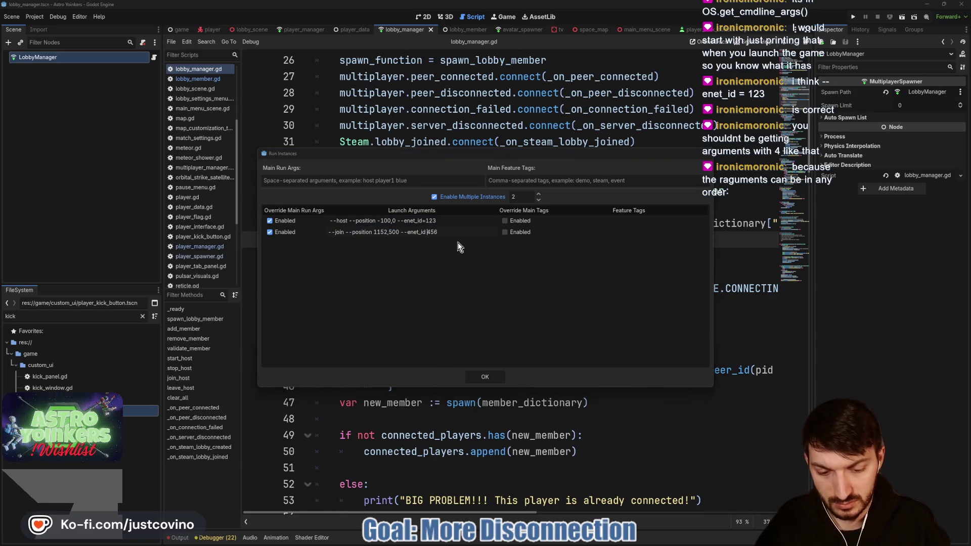
key("Return")
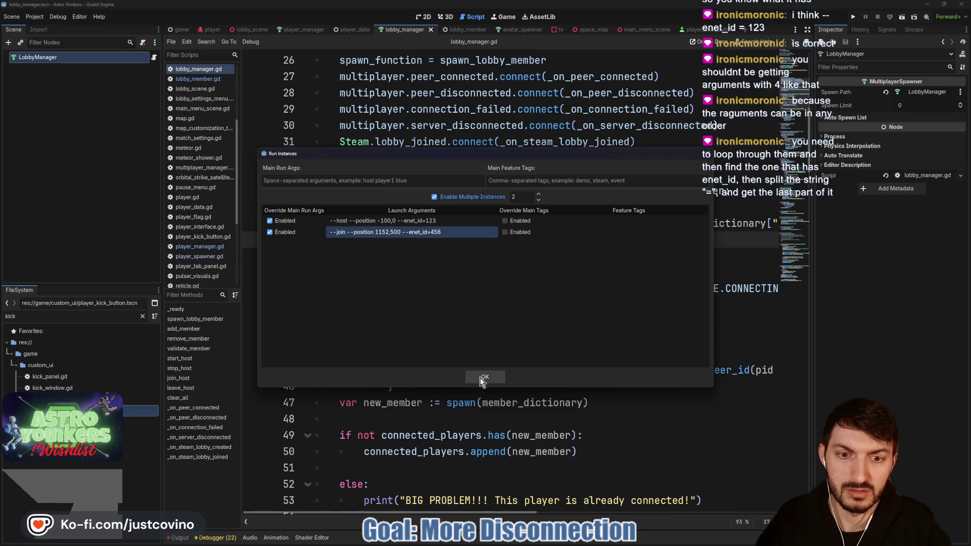
left_click(483, 376)
left_click(442, 277)
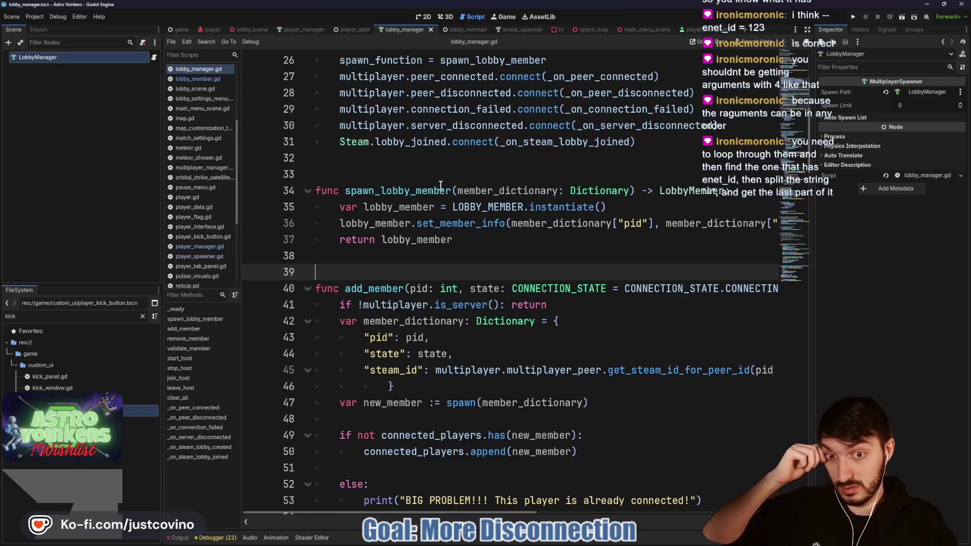
- In game.gd's _ready, add a blank line and draft a print(OS.get_cmdline_args().get()) statement
left_click(186, 29)
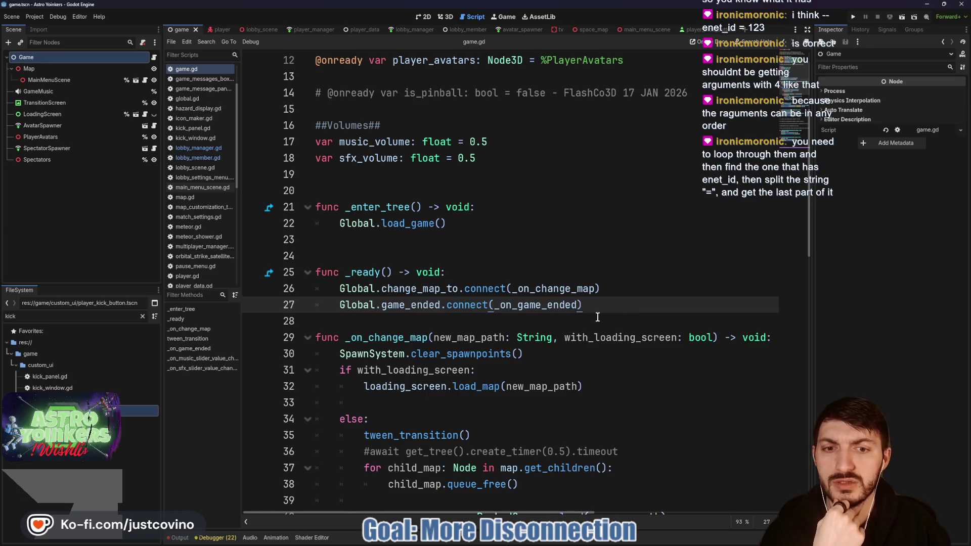
key("Return")
key("Return")
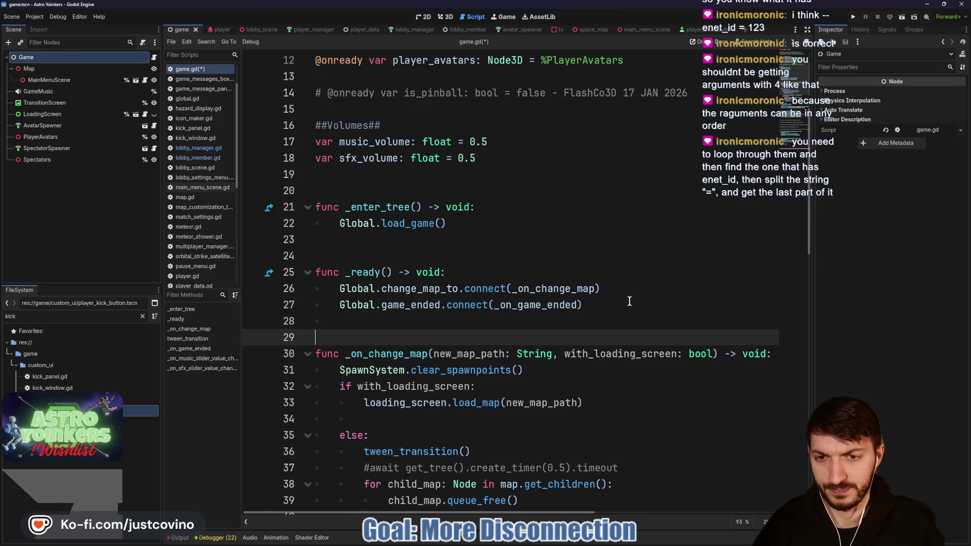
key("BackSpace")
key("Up")
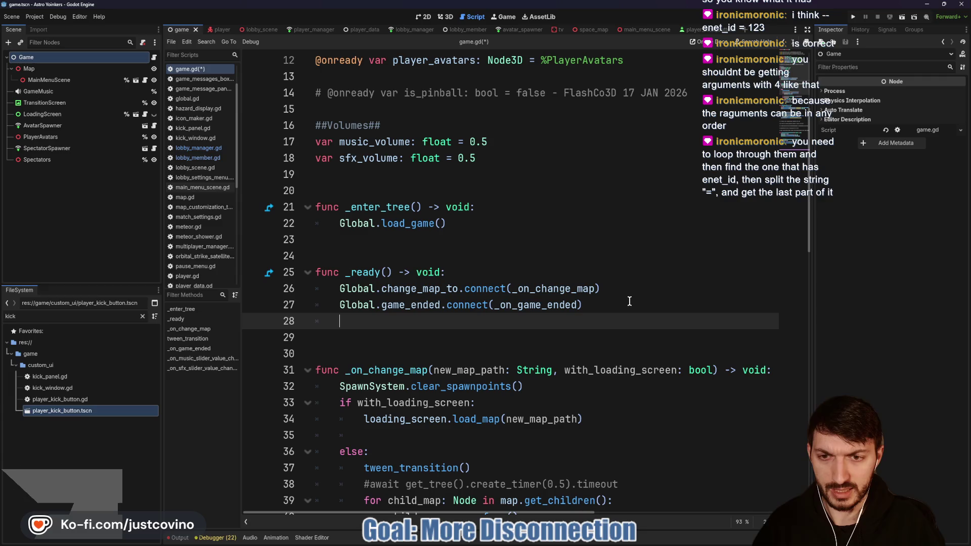
type("print(O")
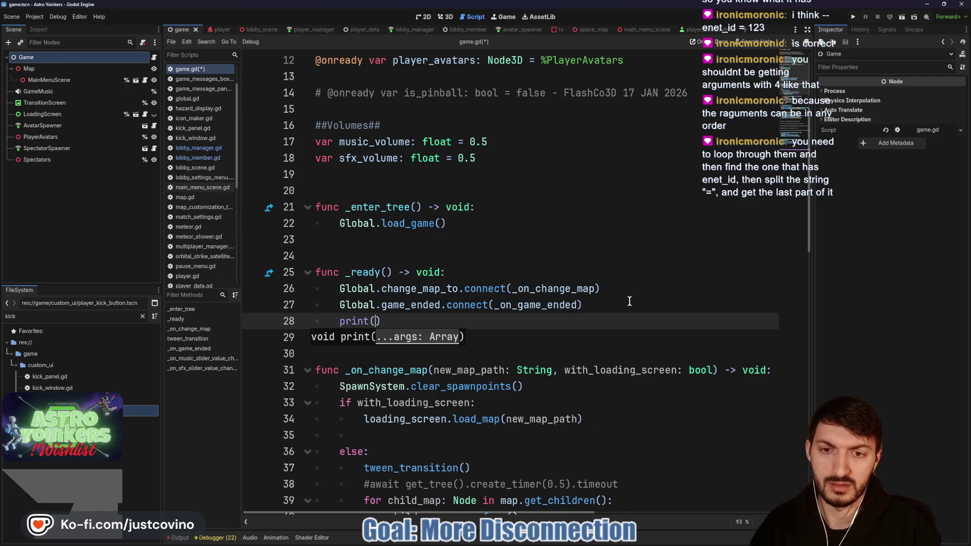
type("S.get")
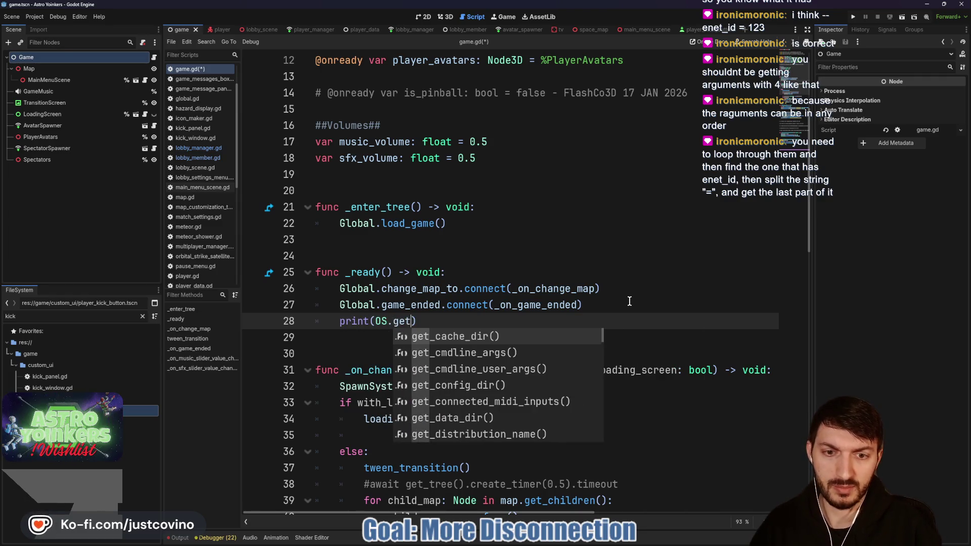
key("Down")
key("Return")
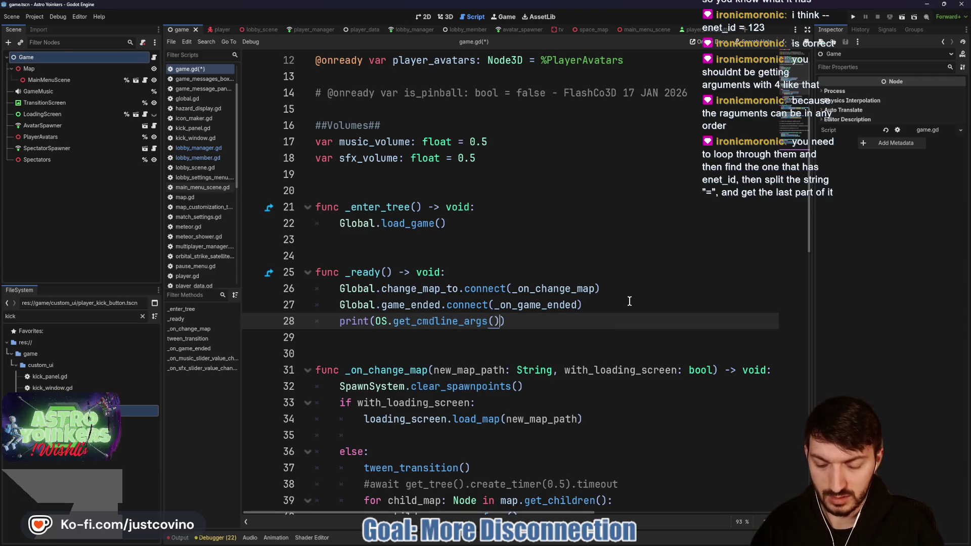
type("get")
key("Return")
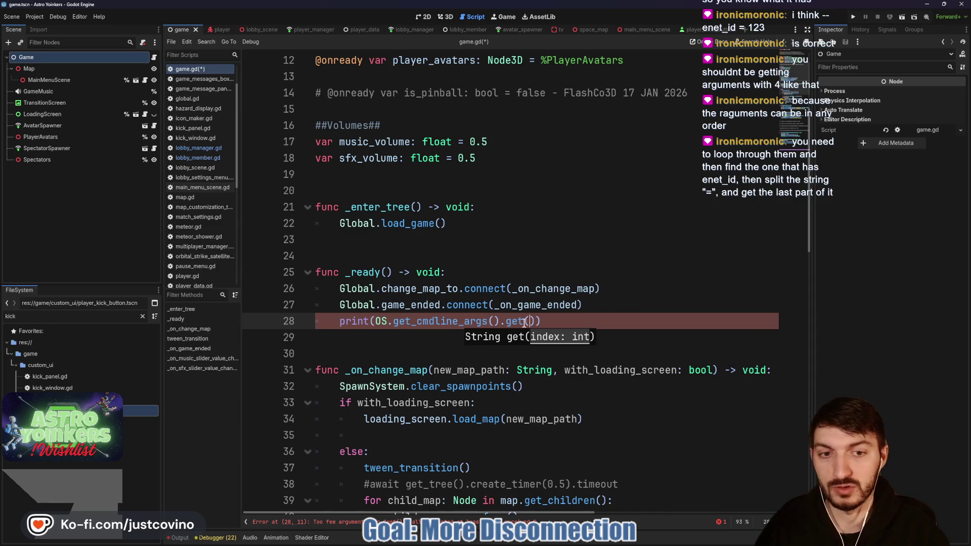
- Replace it with a loop over OS.get_cmdline_args() printing any arg equal to "--enet_id", then save
left_click_drag(548, 321, 340, 321)
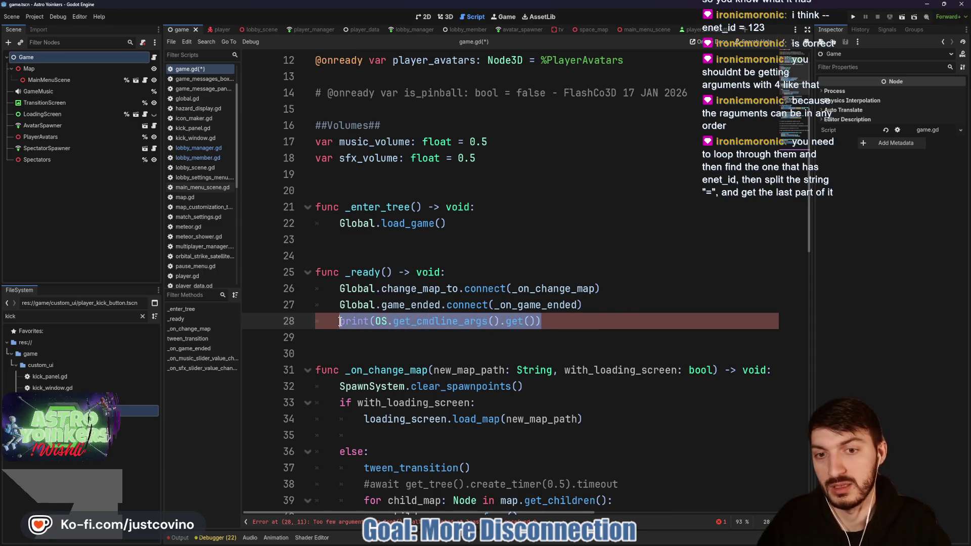
type("for arg")
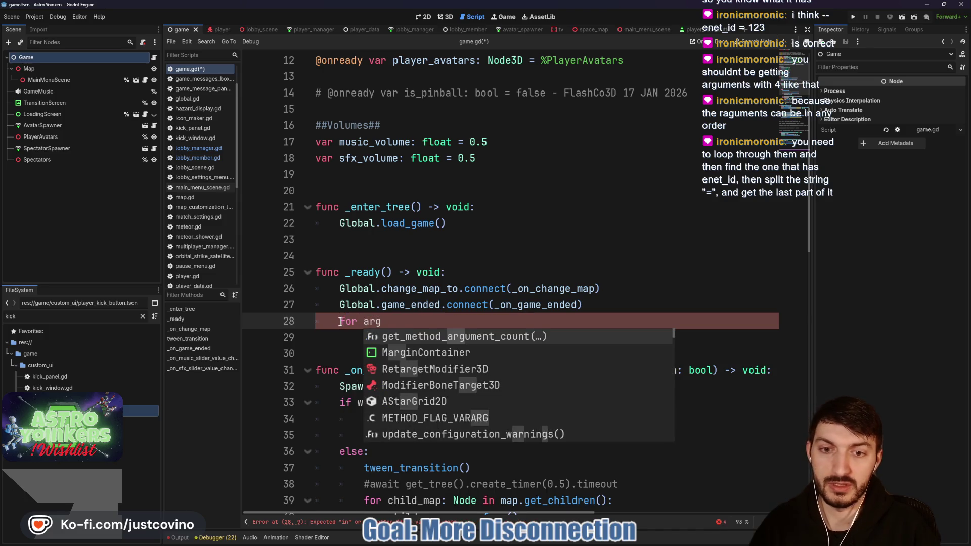
type(" in OS.get")
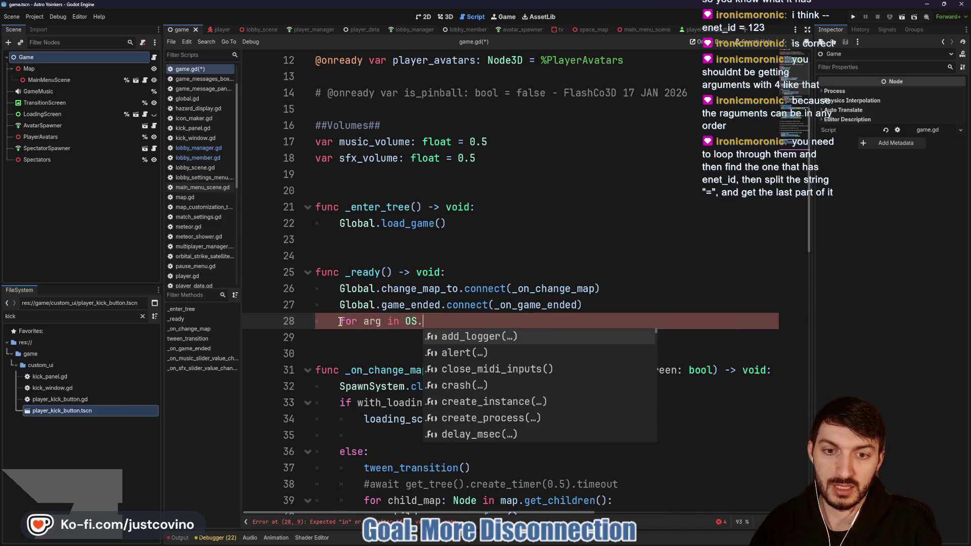
key("Down")
key("Return")
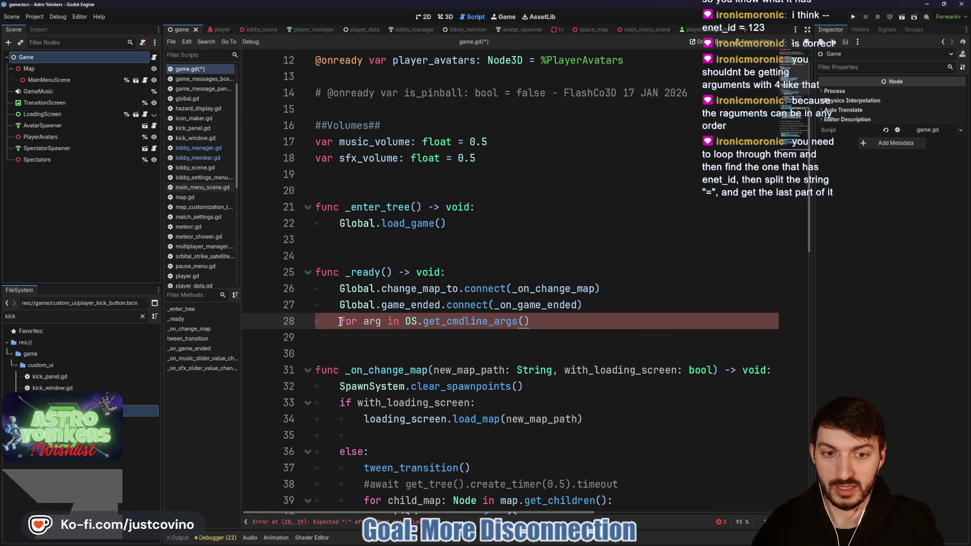
key("Return")
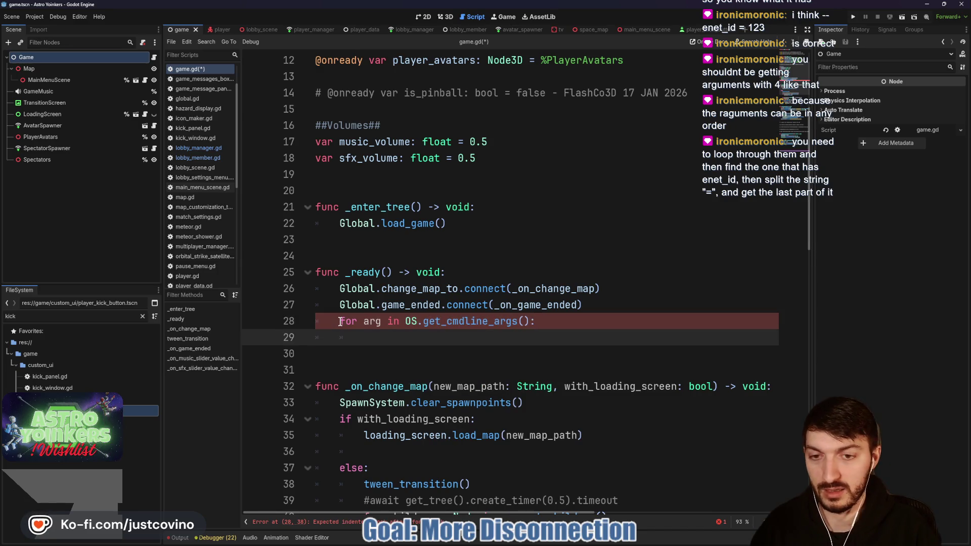
type("if arg == \"")
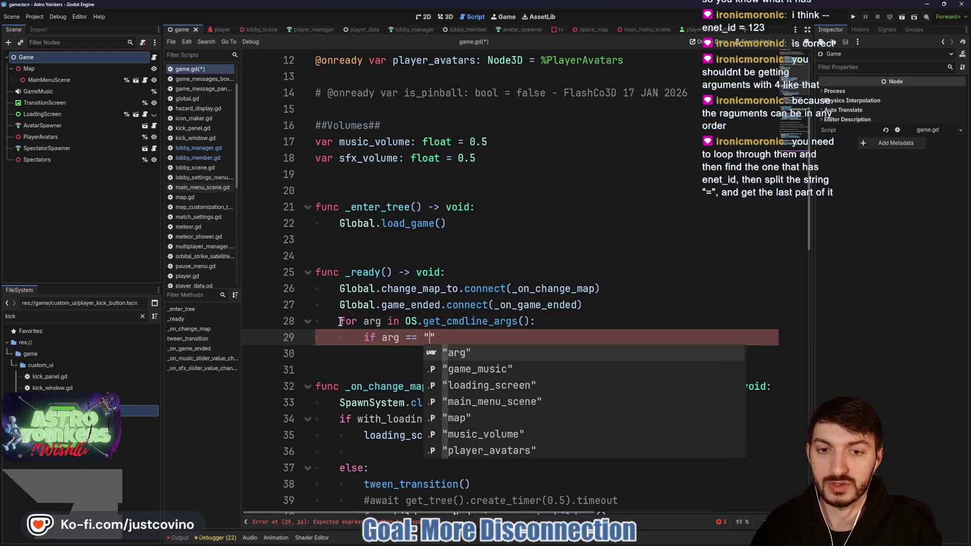
key("Escape")
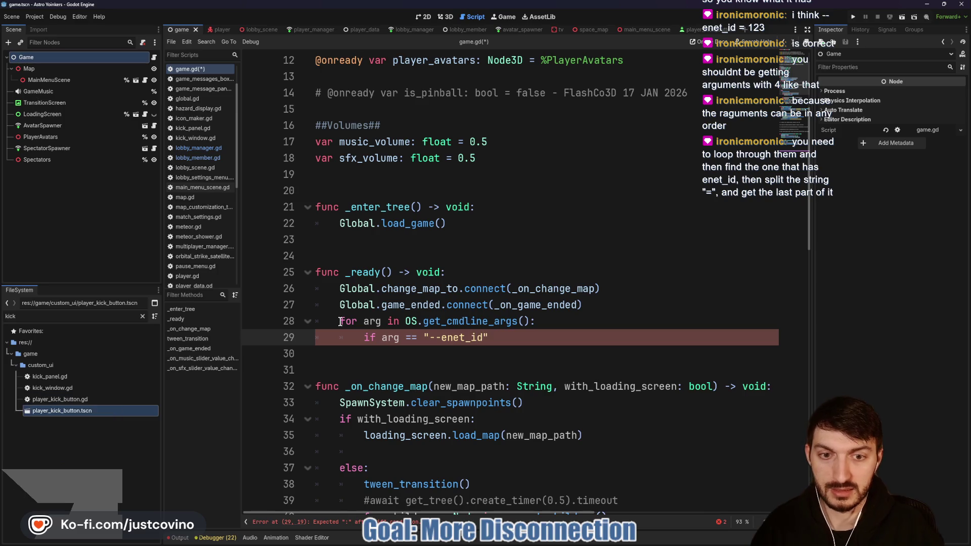
type("\":")
key("Return")
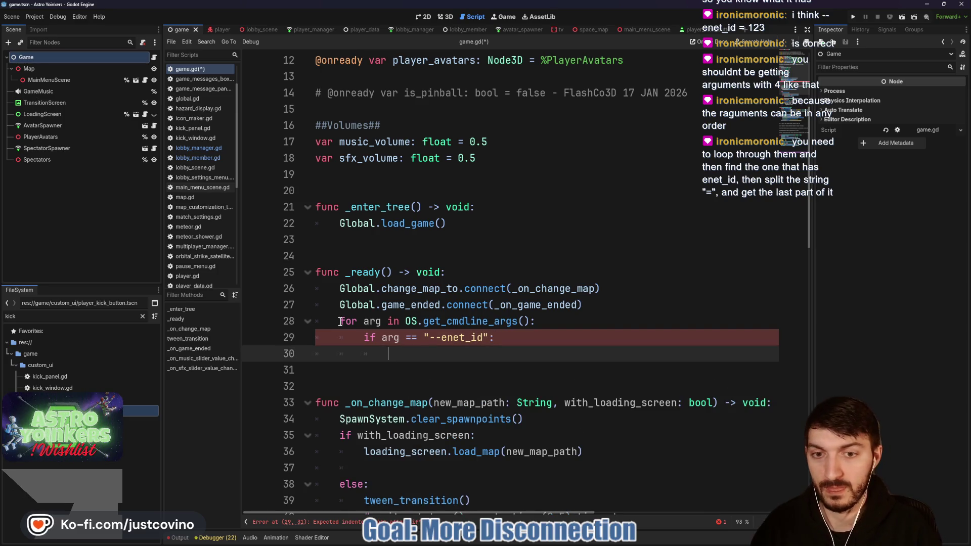
type("print")
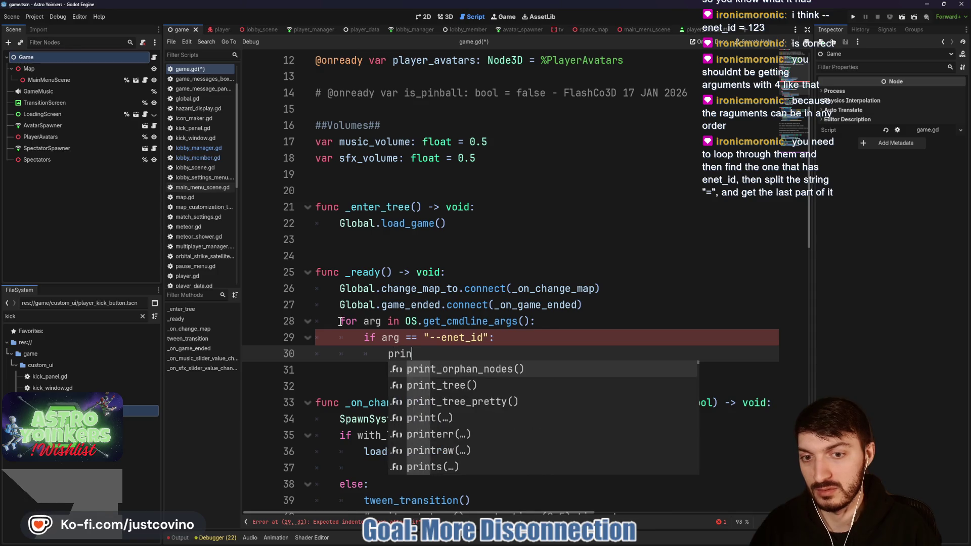
type("(")
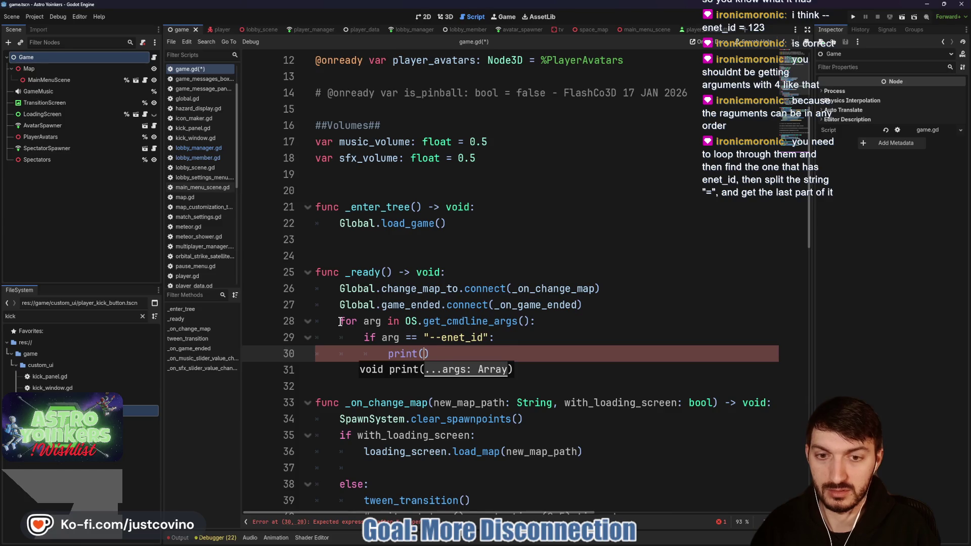
type("arg")
key("ctrl+s")
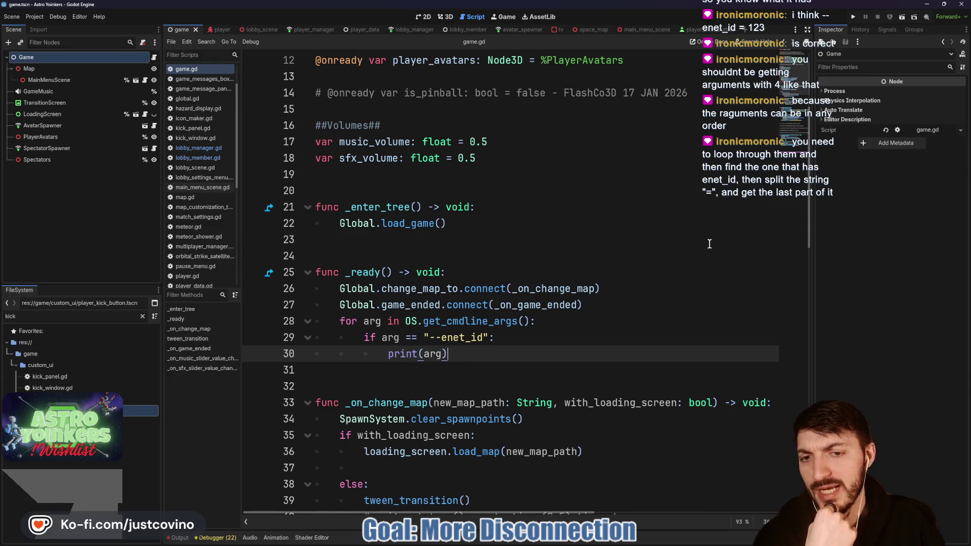
- Run the project to test the launch arguments, clear the Output log, and stop the game
left_click(854, 16)
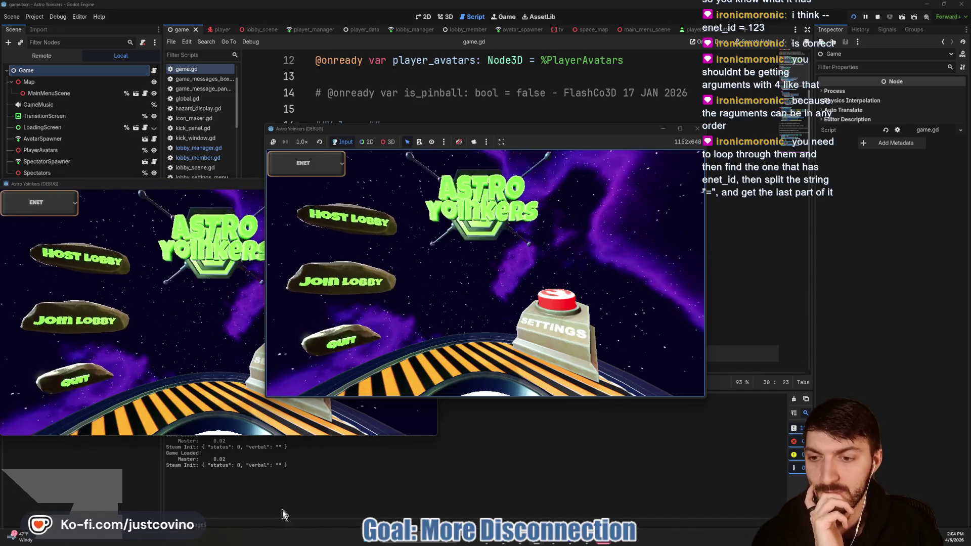
left_click(256, 488)
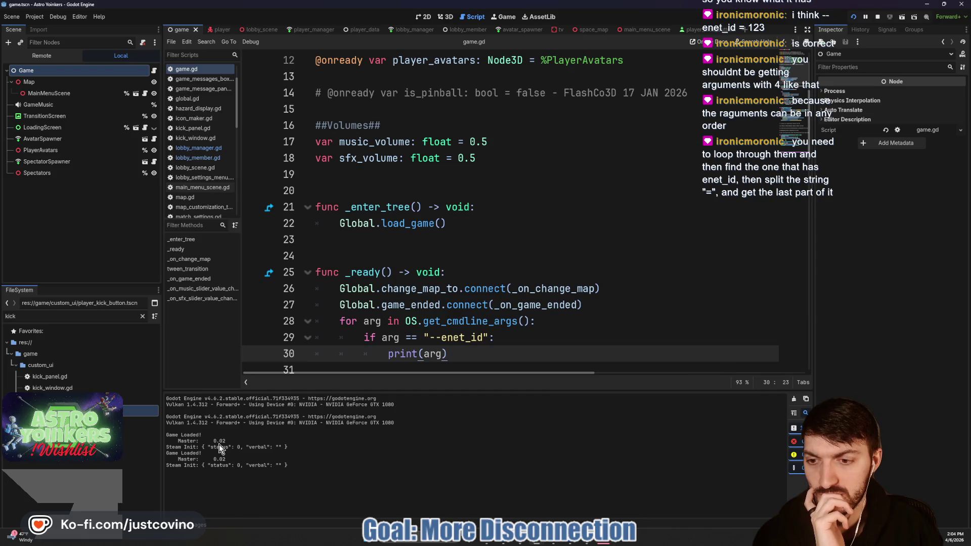
left_click(793, 401)
left_click(877, 18)
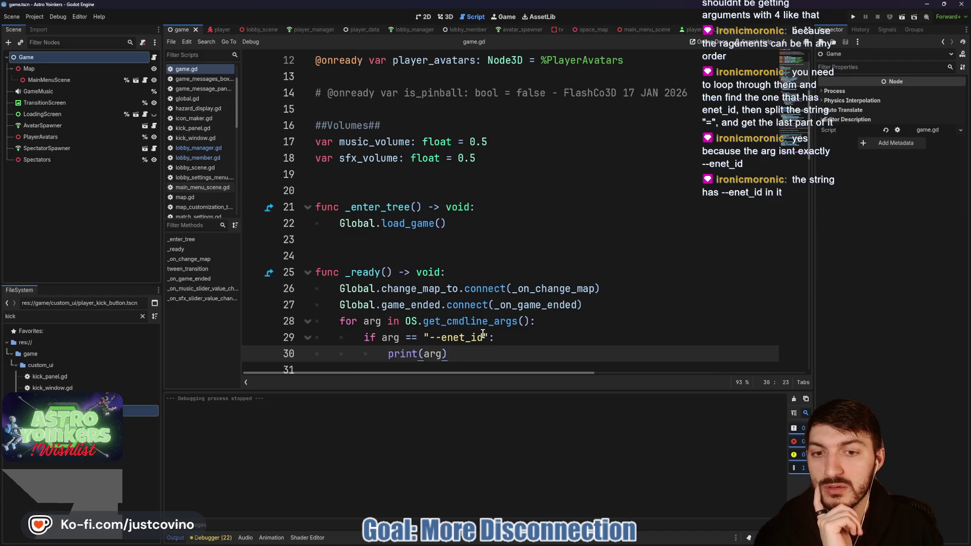
- Change line 29's condition to check whether "--enet_id=" is in arg, and save
double_click(407, 337)
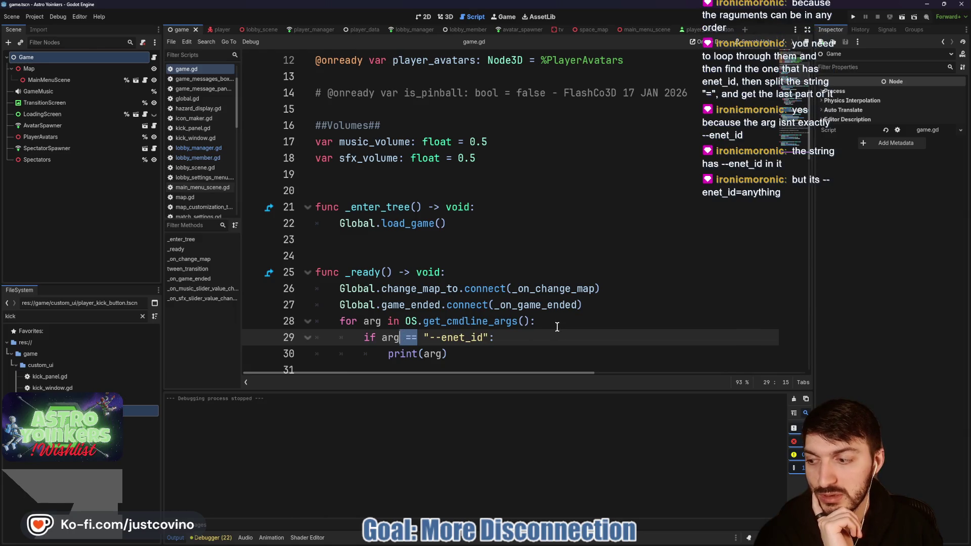
left_click(487, 338)
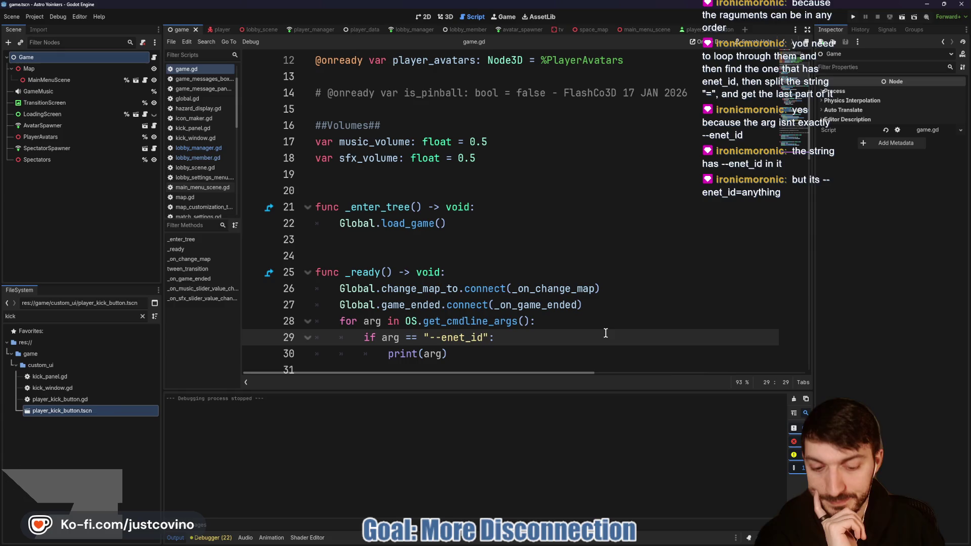
type("=")
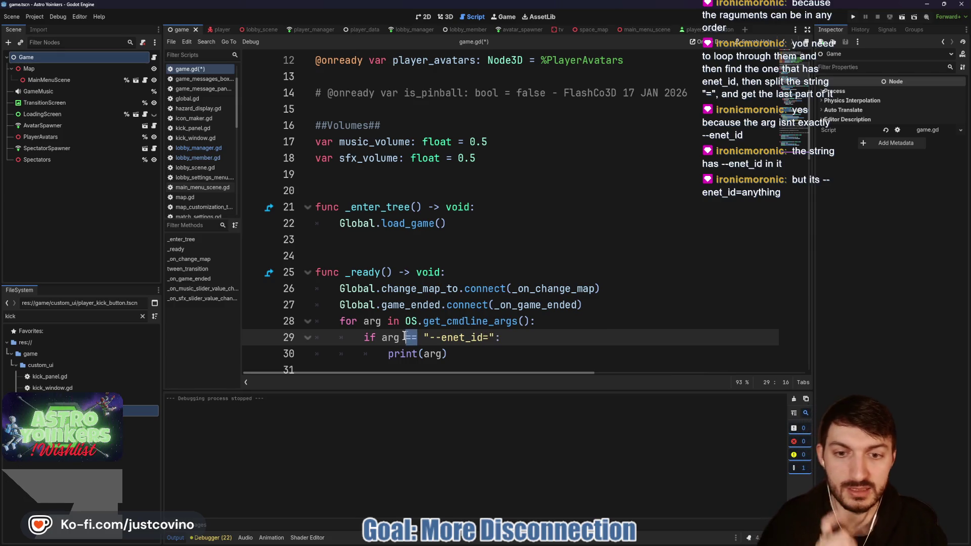
type(".has")
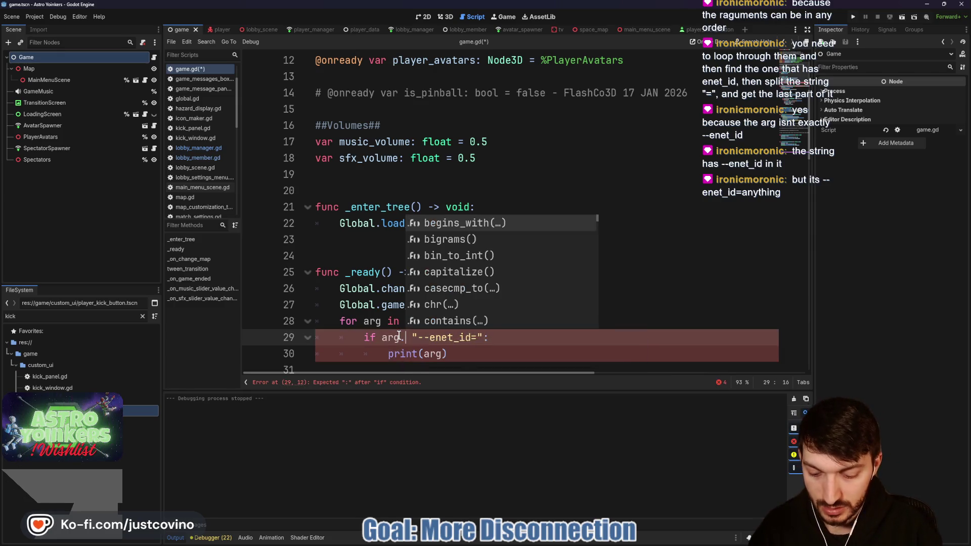
type("(")
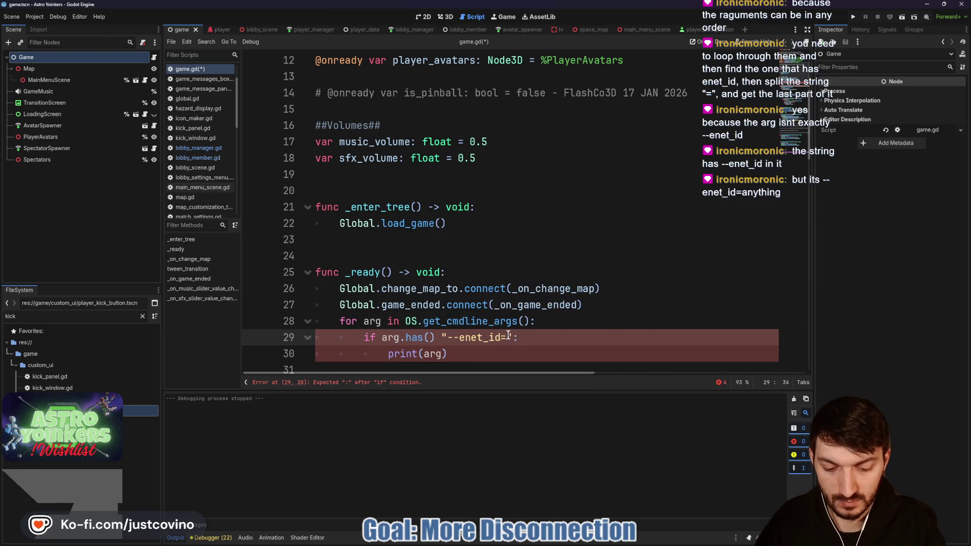
key("Left")
key("Left")
key("Left")
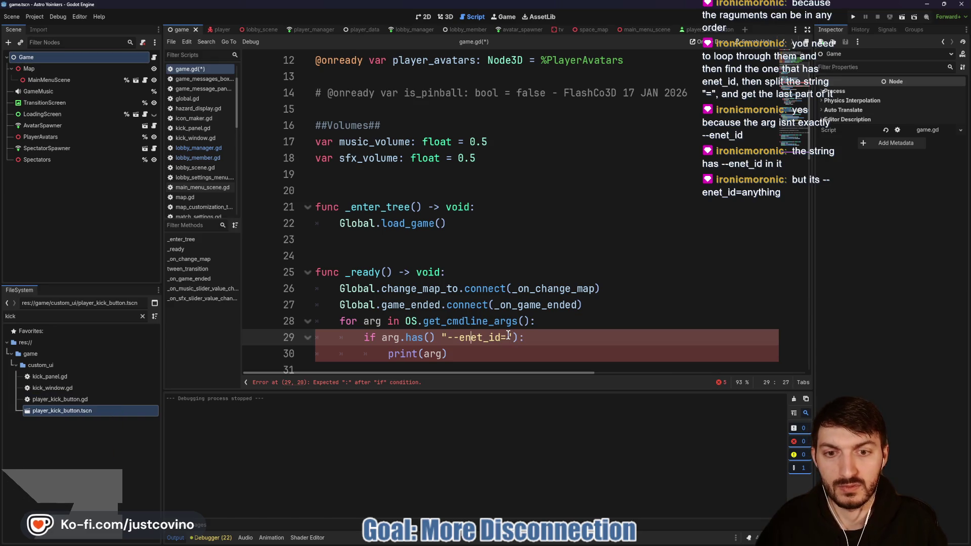
key("BackSpace")
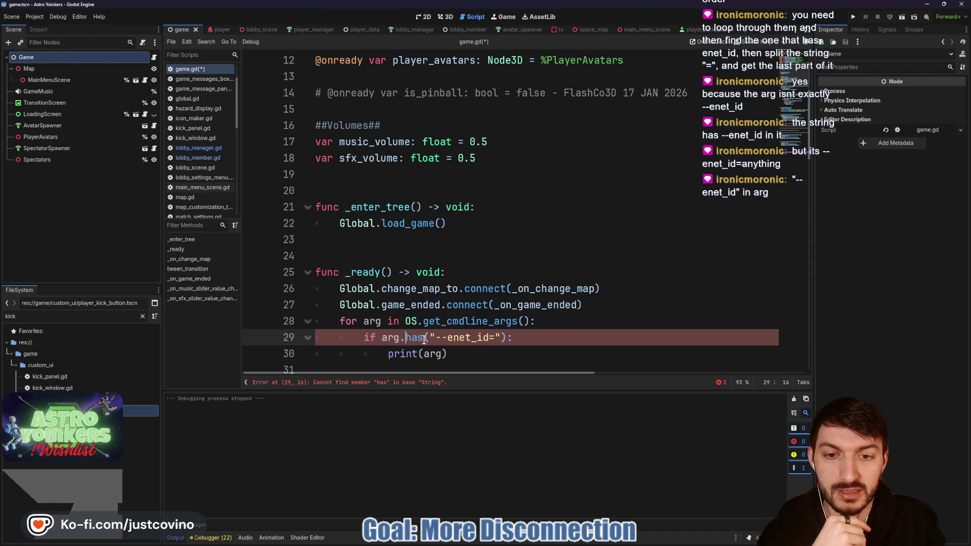
left_click_drag(423, 337, 384, 337)
key("BackSpace")
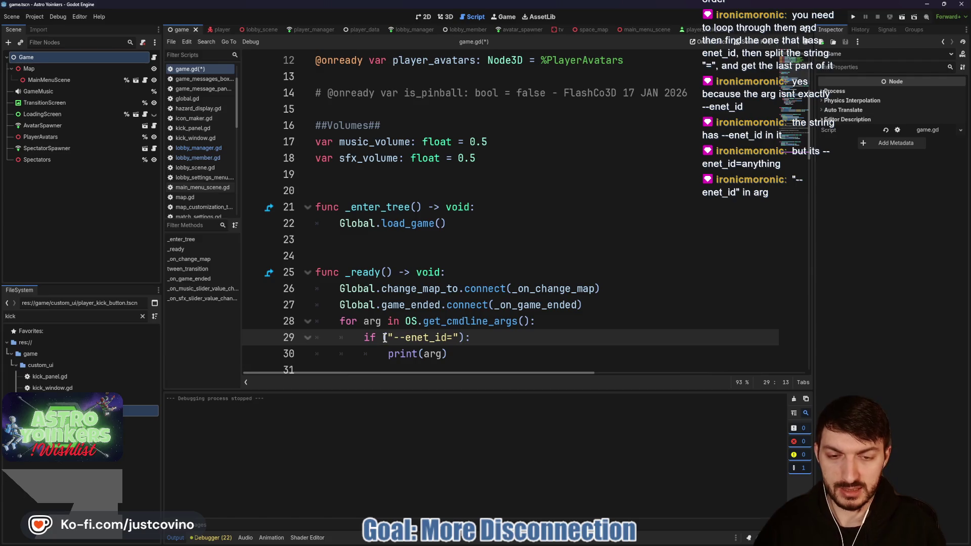
type("in arg")
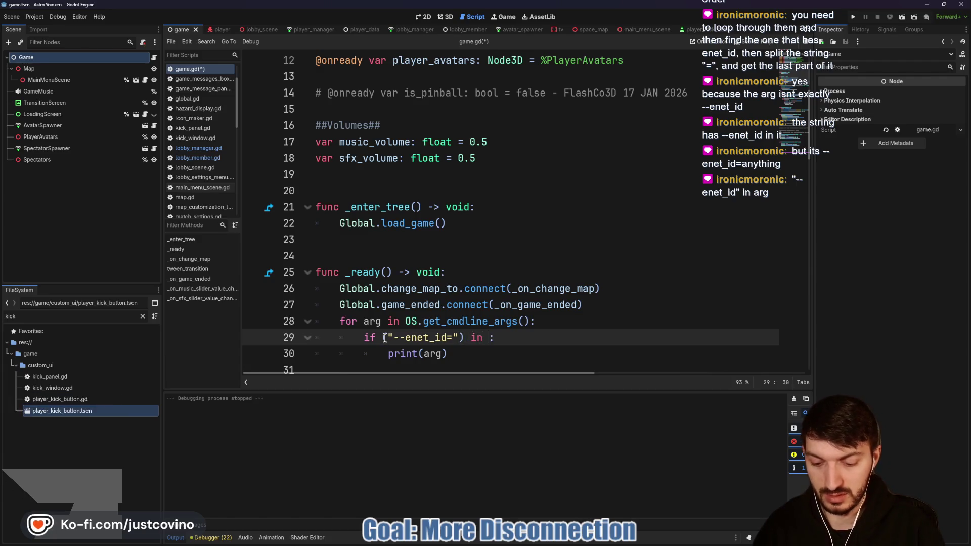
left_click(521, 337)
key("ctrl+s")
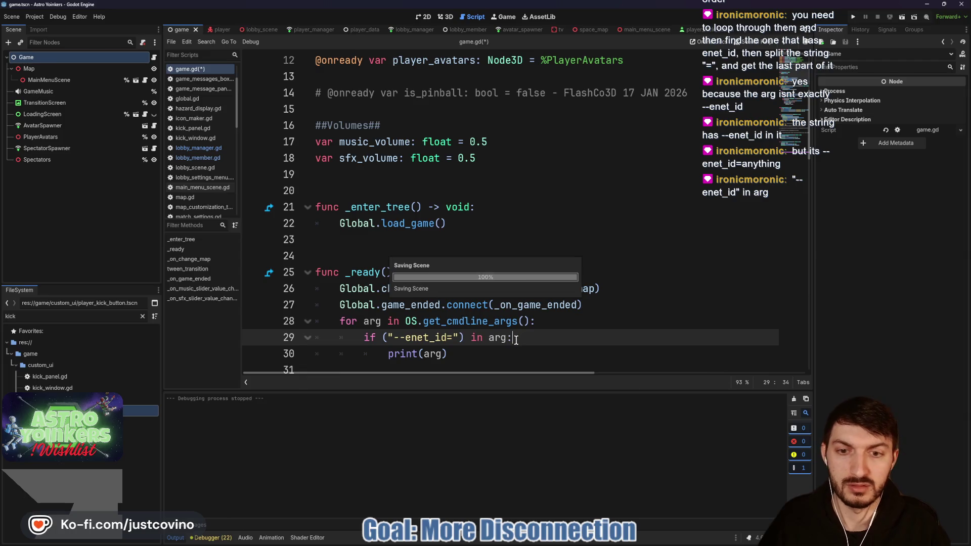
- Remove the leftover parentheses around the string and run the game again with F5
key("BackSpace")
left_click(456, 337)
key("BackSpace")
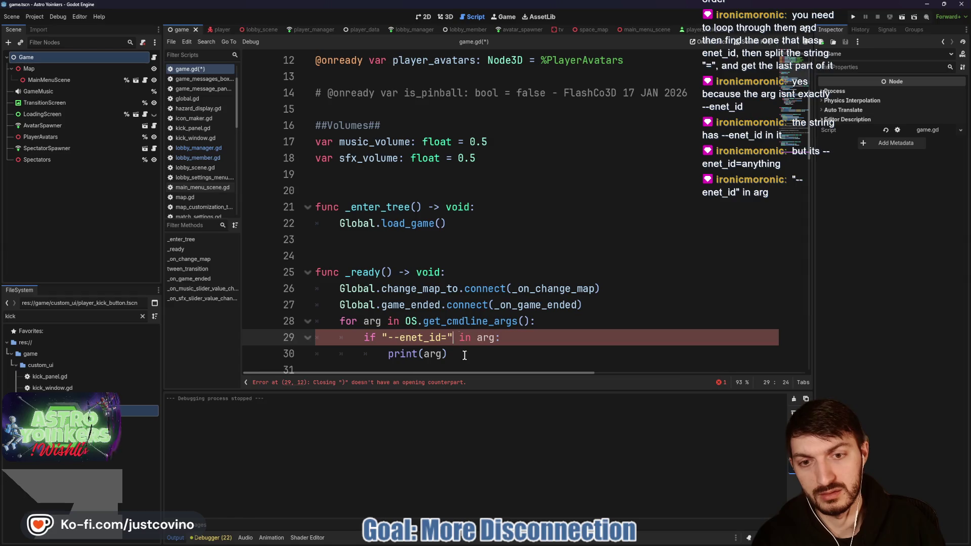
scroll(503, 347, "down", 1)
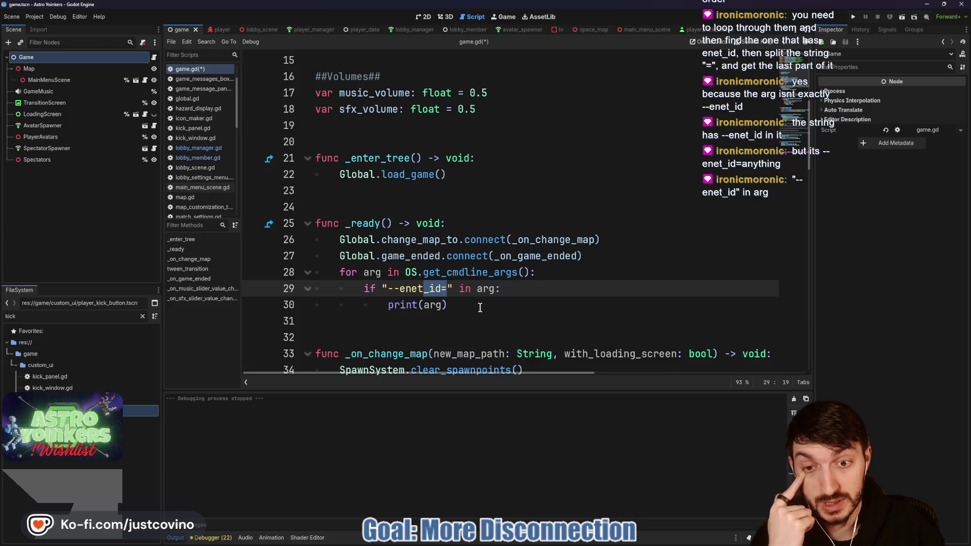
left_click(470, 305)
key("F5")
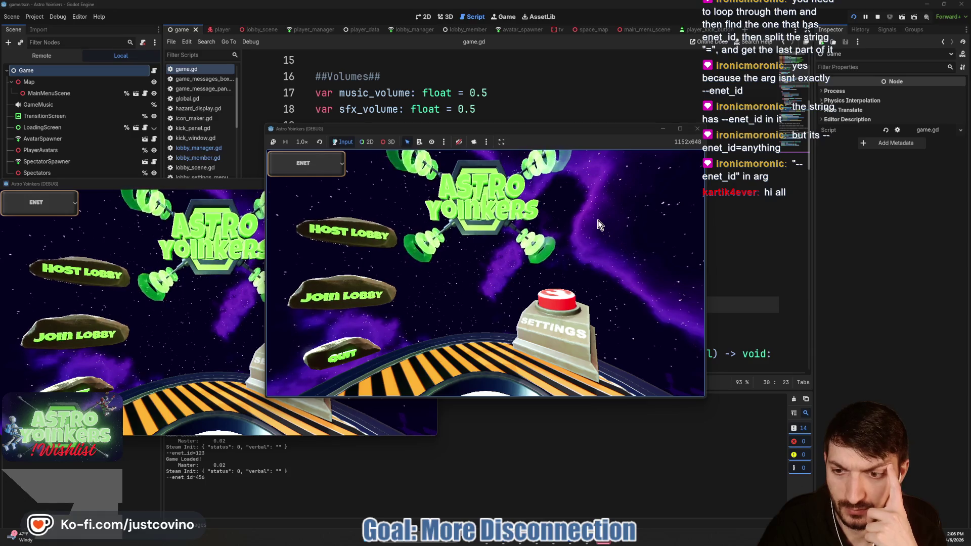
- Stop the debug instances once Output shows --enet_id=123 and --enet_id=456
key("F8")
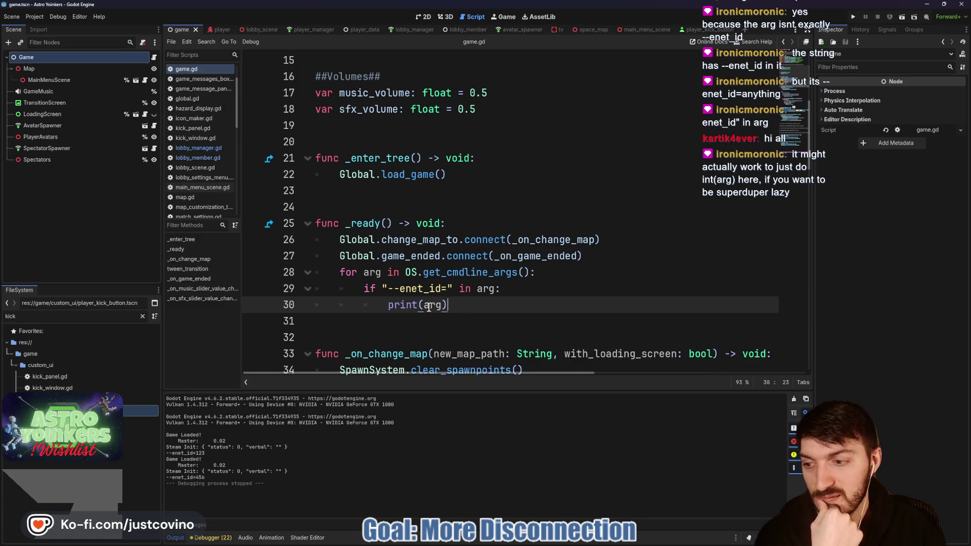
- Change line 30 to print(int(arg)) and save game.gd
left_click_drag(425, 305, 442, 304)
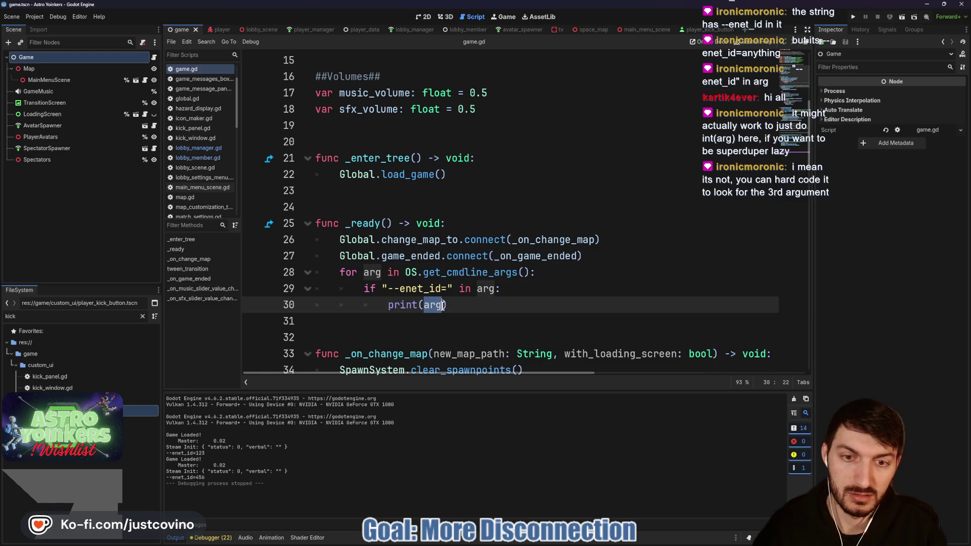
type("(")
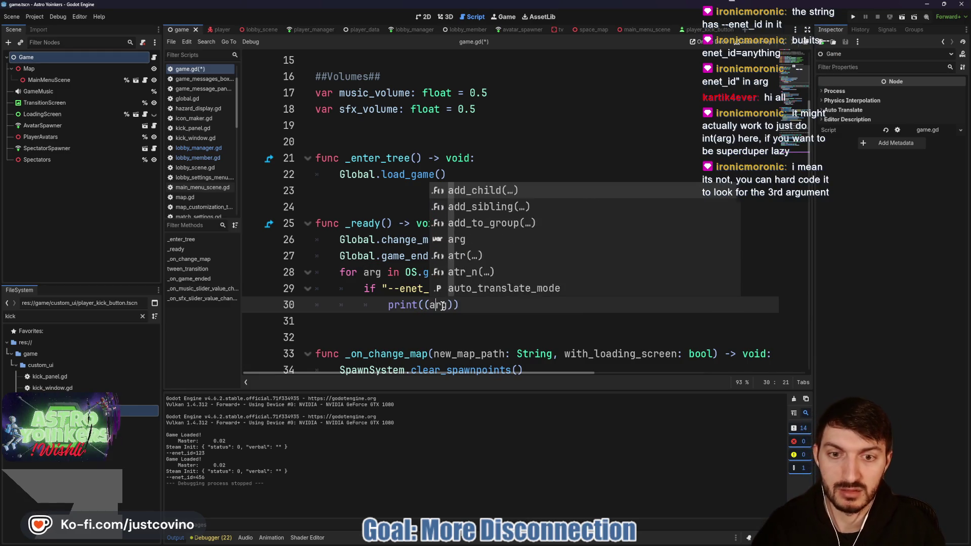
key("Left")
type("t")
left_click(506, 308)
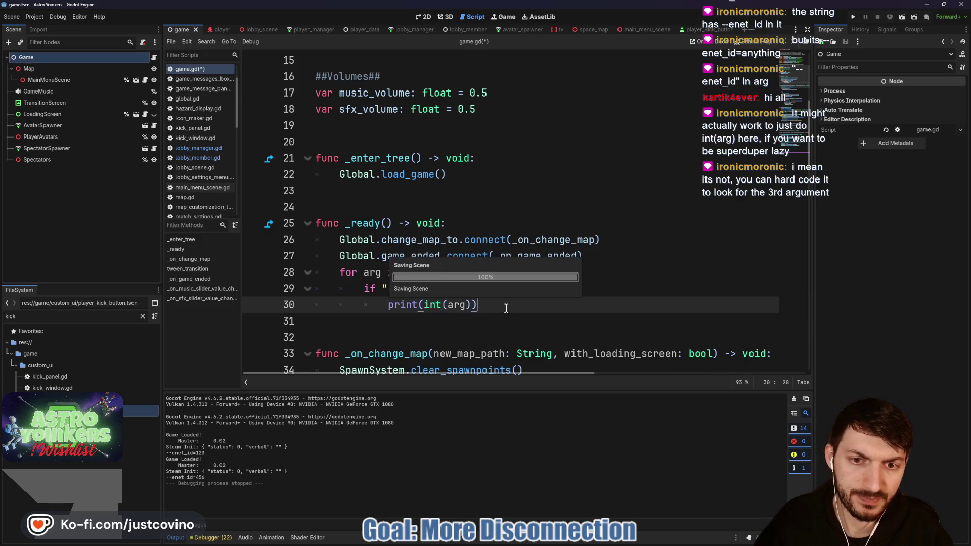
key("ctrl+s")
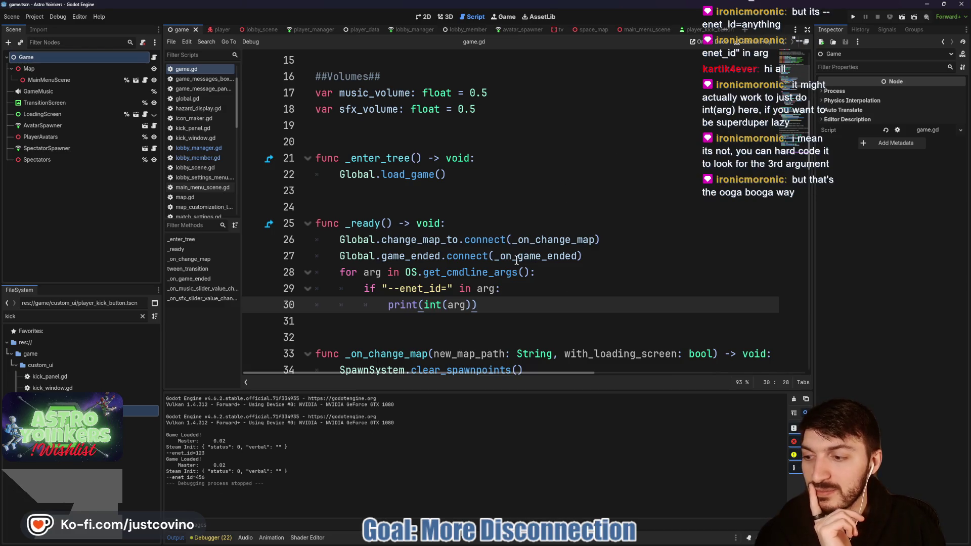
- Run the project to confirm Output shows 123 and 456, stop it, and select the loop on lines 28–30
left_click(851, 17)
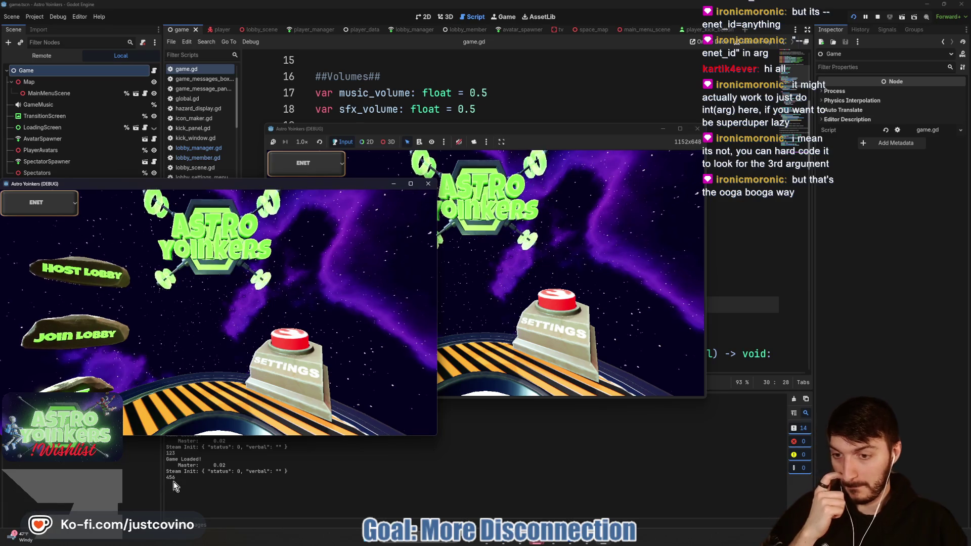
left_click(878, 17)
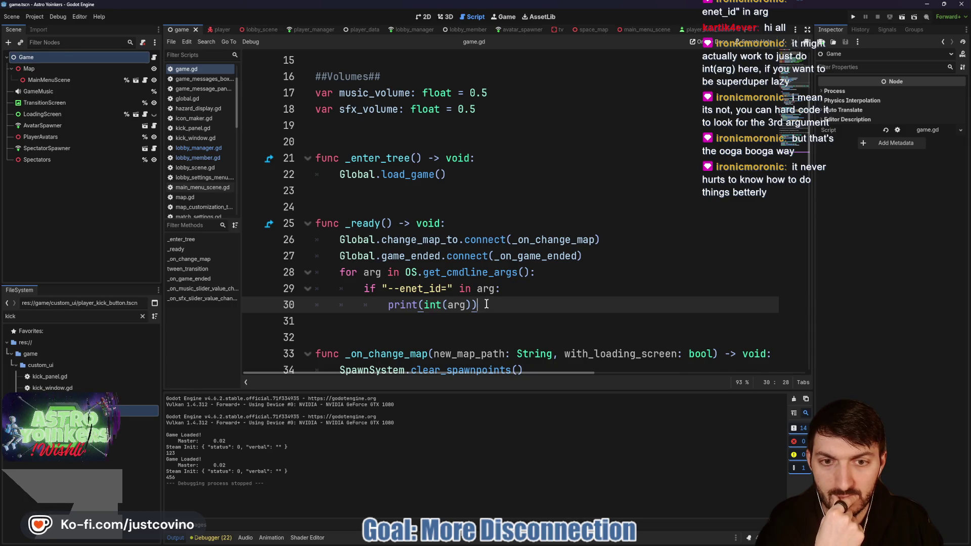
left_click_drag(487, 305, 338, 273)
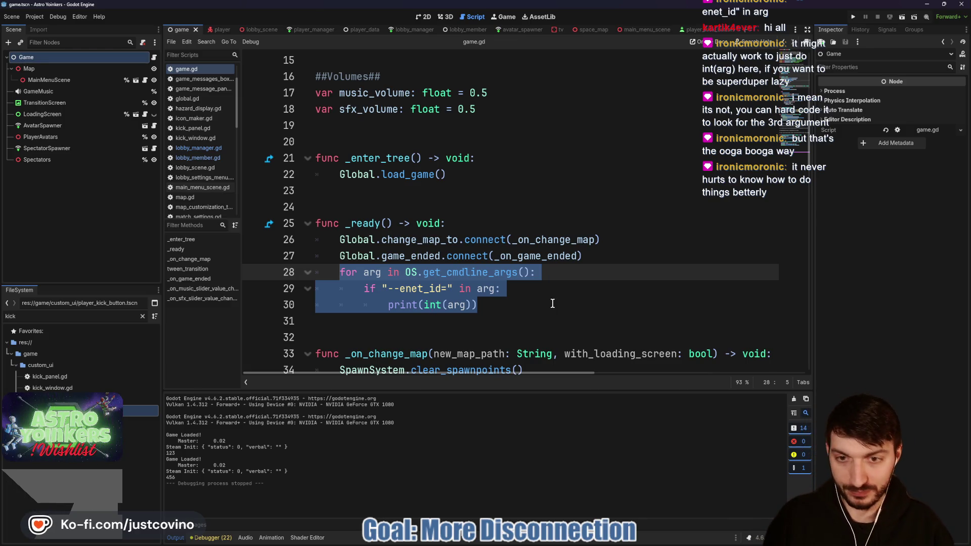
key("BackSpace")
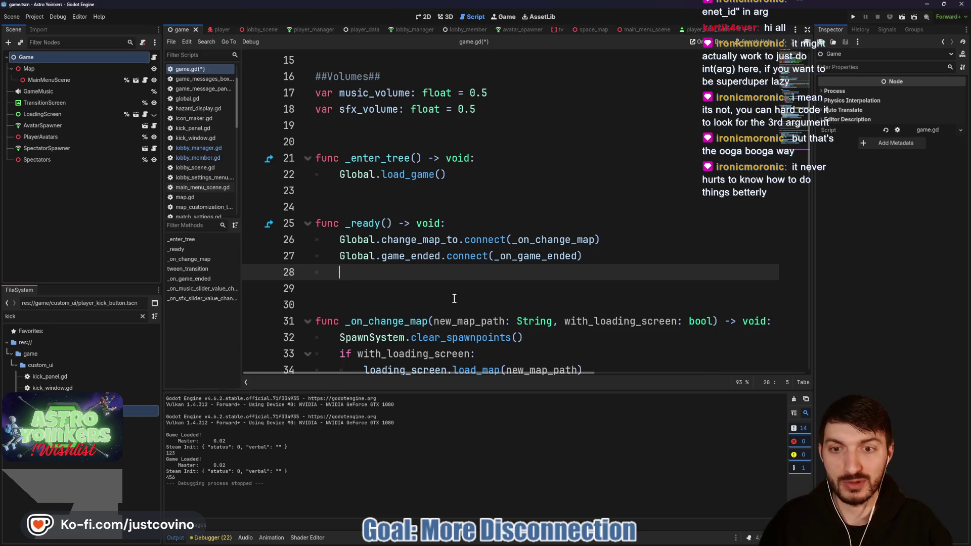
key("ctrl+s")
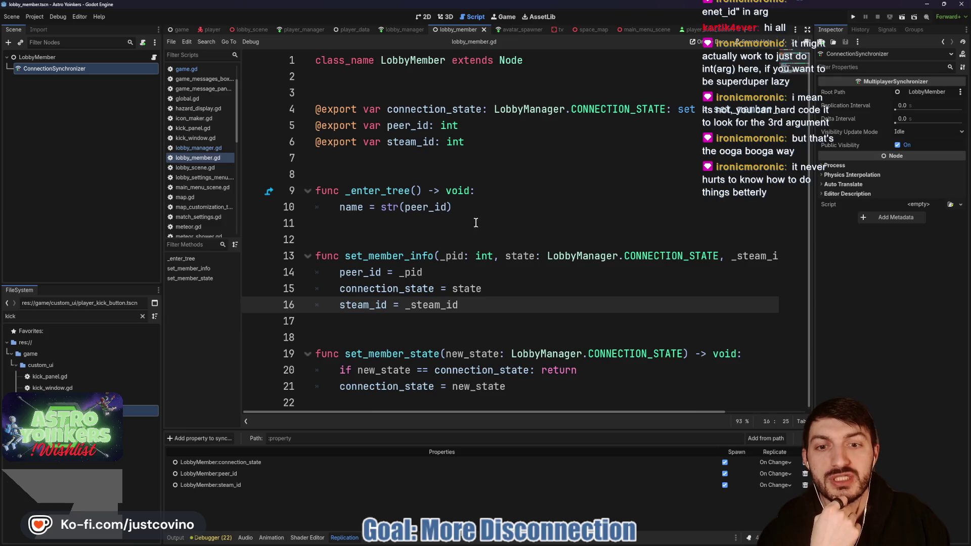
left_click(408, 30)
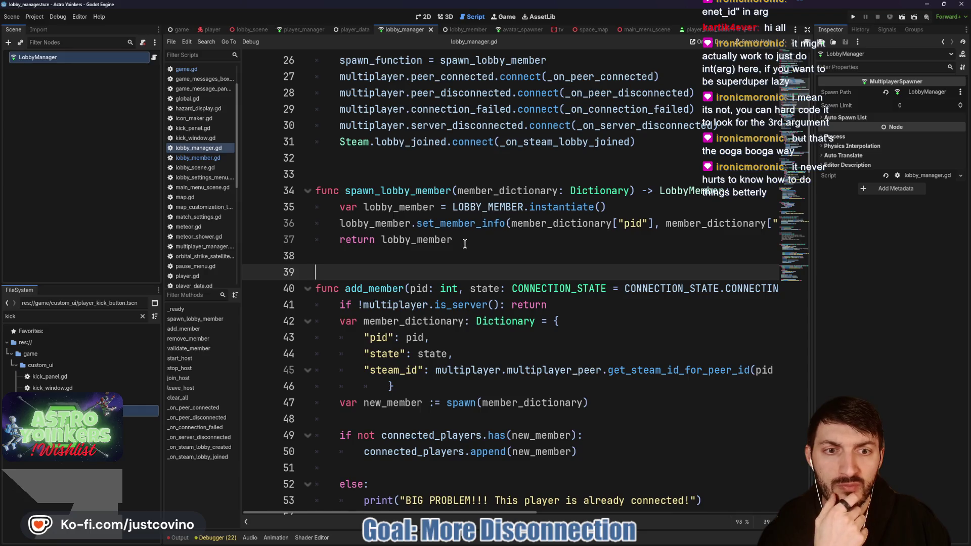
scroll(511, 244, "right", 3)
scroll(512, 244, "left", 3)
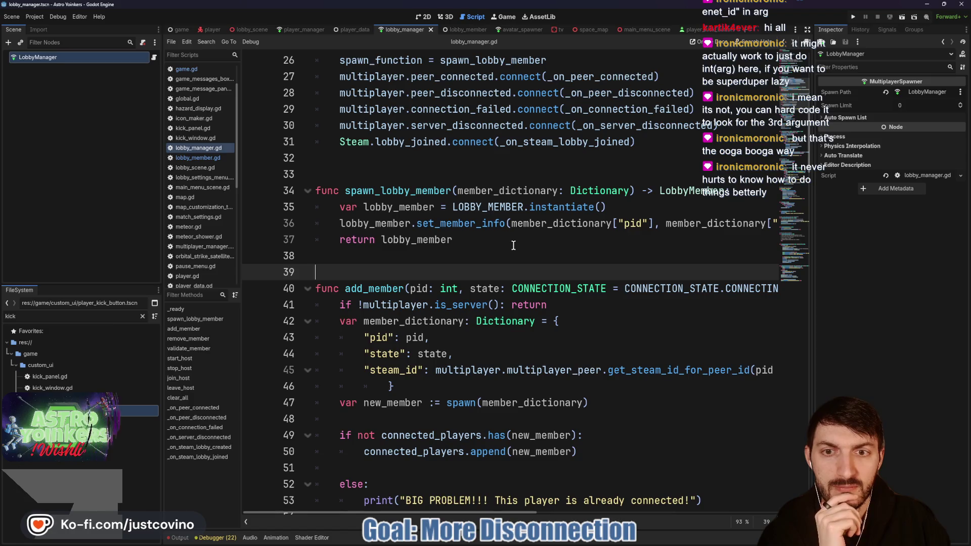
scroll(513, 243, "up", 3)
scroll(495, 284, "down", 2)
double_click(495, 284)
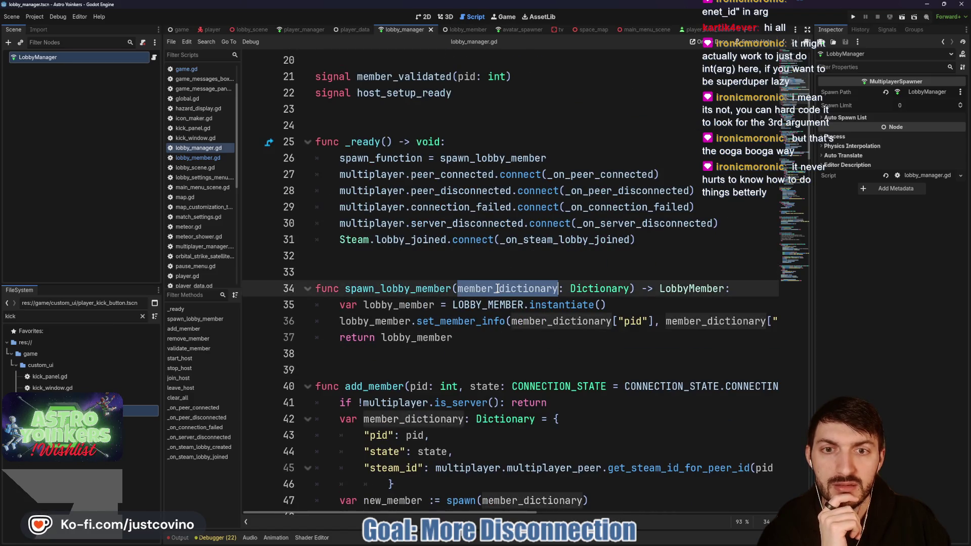
scroll(495, 284, "up", 2)
scroll(495, 284, "down", 4)
scroll(495, 284, "down", 3)
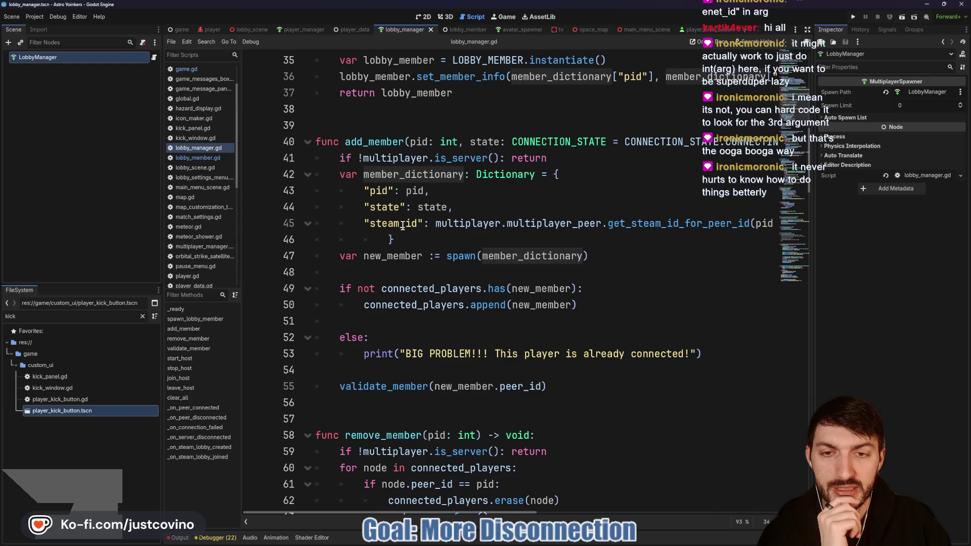
scroll(482, 227, "right", 3)
scroll(481, 227, "right", 10)
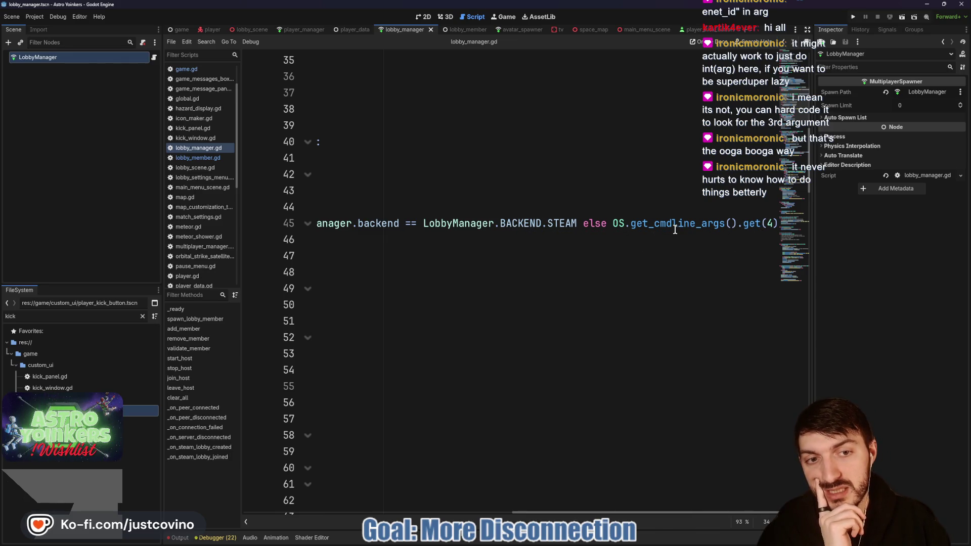
mouse_move(674, 230)
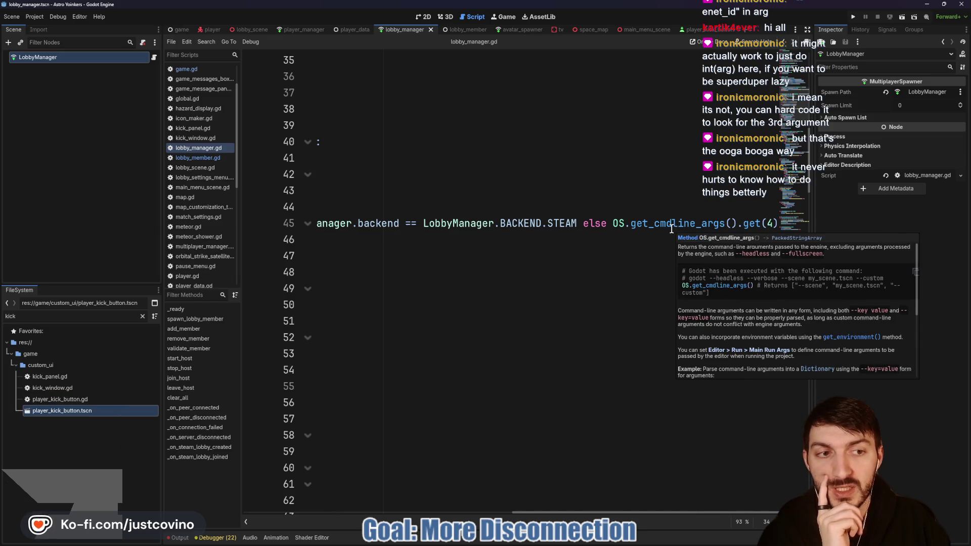
left_click_drag(771, 223, 608, 221)
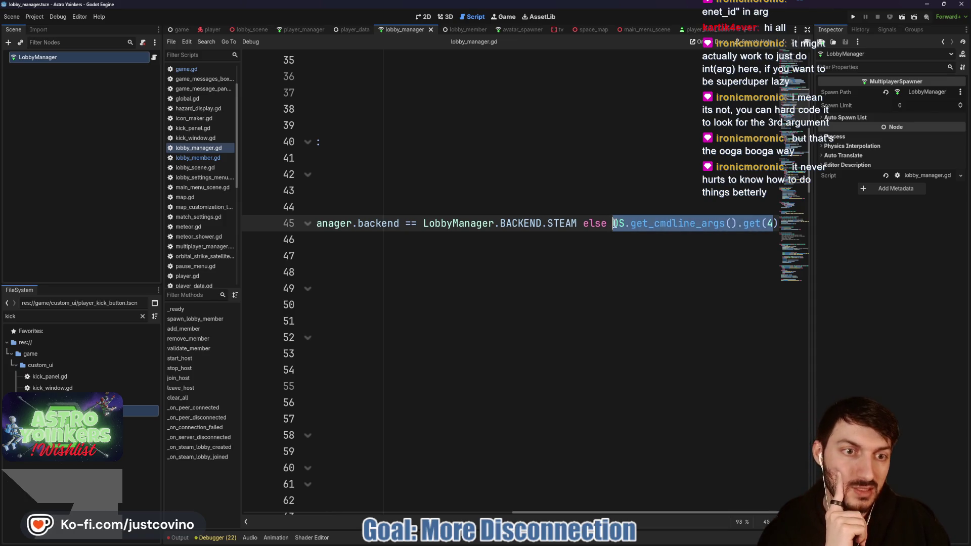
scroll(569, 255, "left", 10)
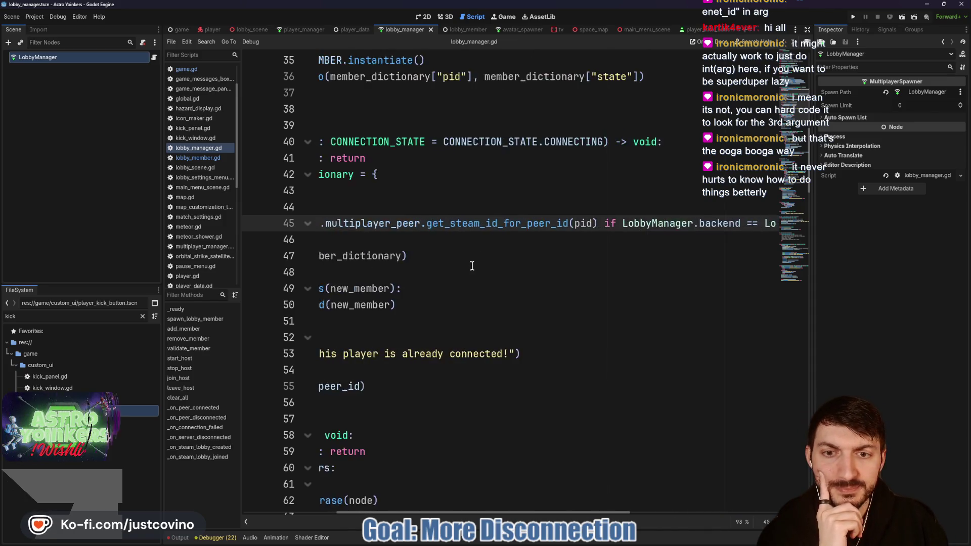
scroll(450, 276, "down", 3)
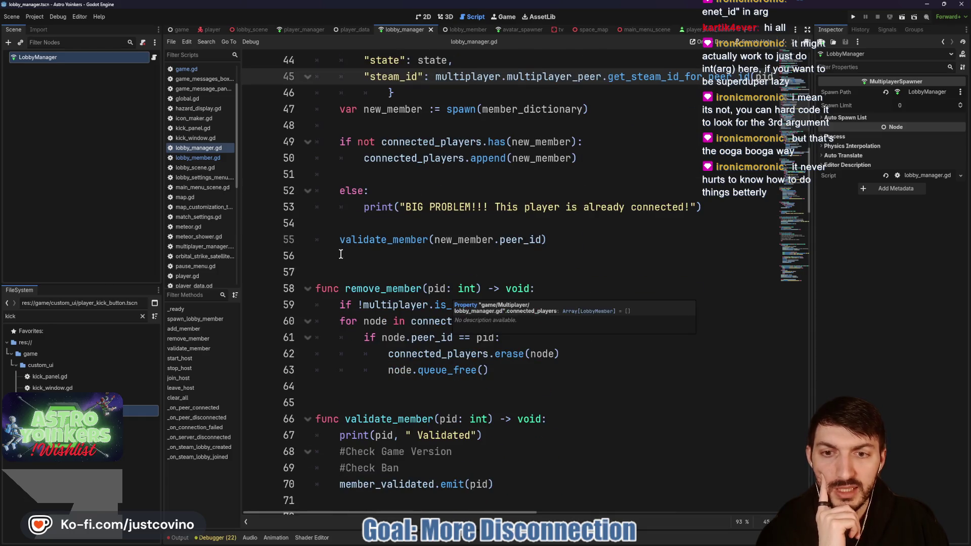
left_click(337, 267)
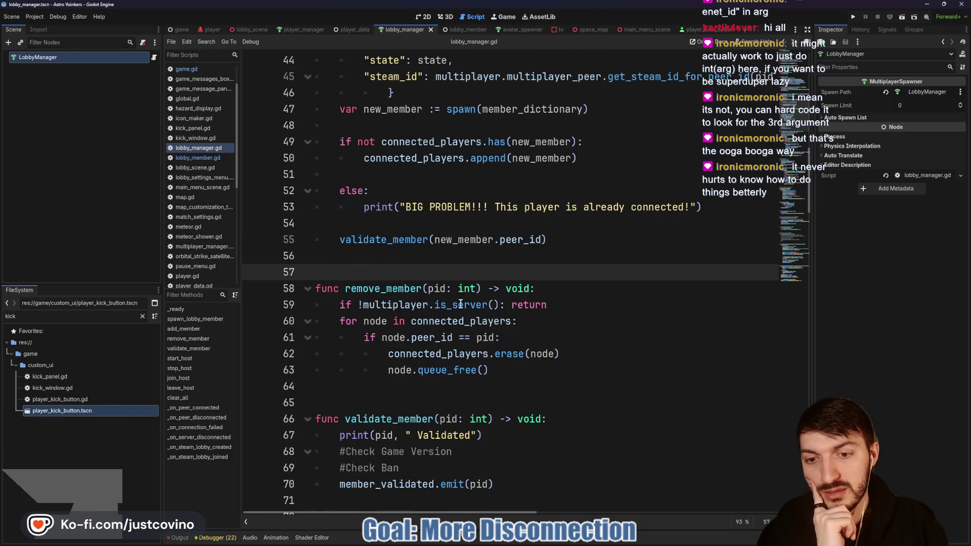
scroll(383, 405, "down", 20)
scroll(383, 405, "down", 18)
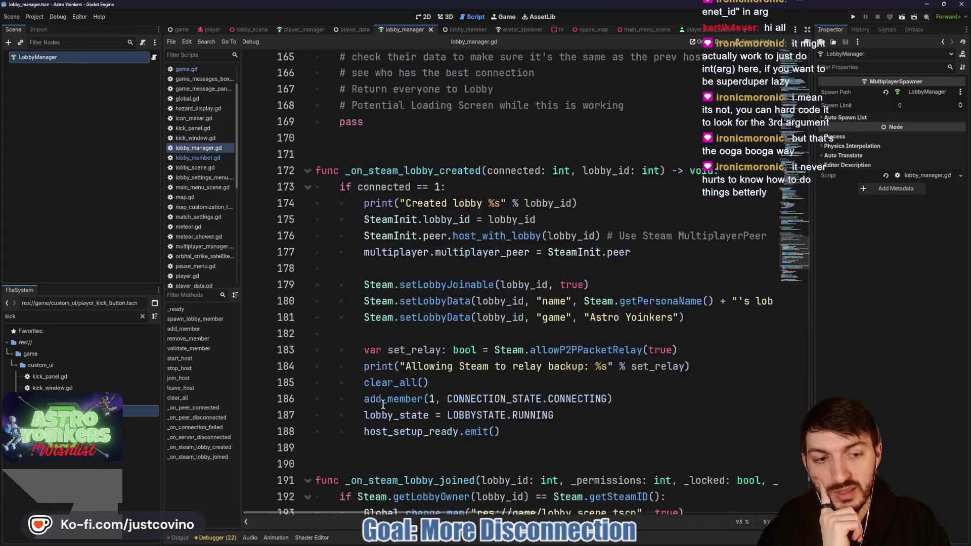
left_click(335, 500)
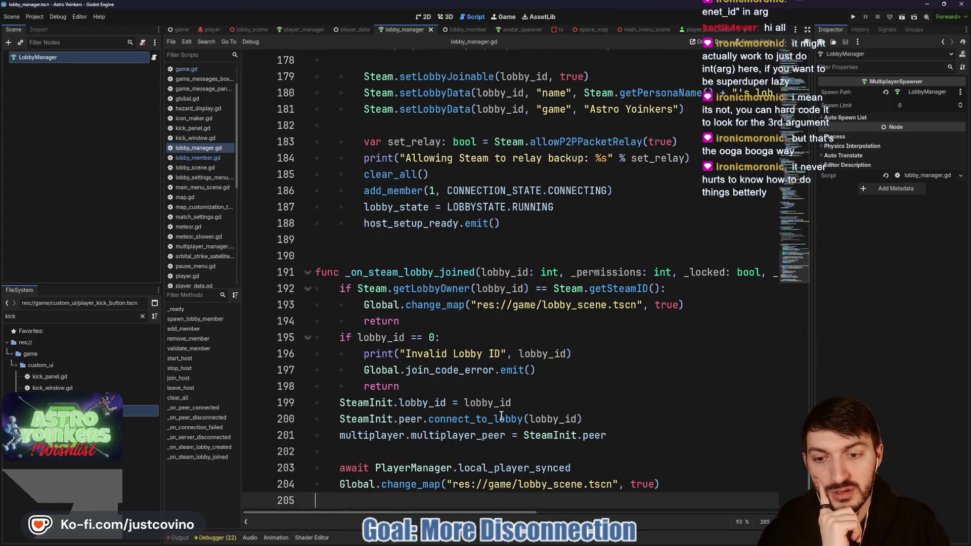
- At the end of lobby_manager.gd, add an Enet Testing region and a get_enet_id() -> int header
key("Return")
key("Return")
key("Return")
type("##")
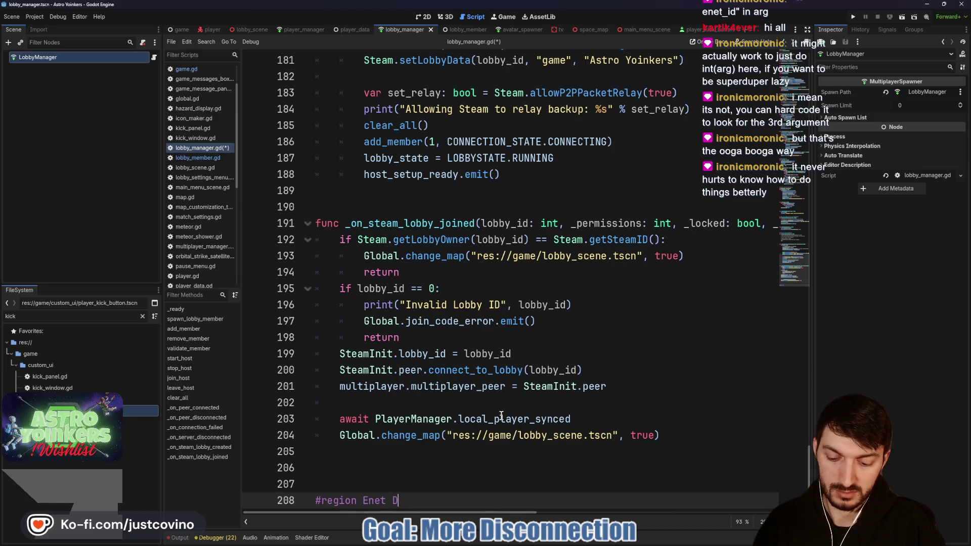
key("BackSpace")
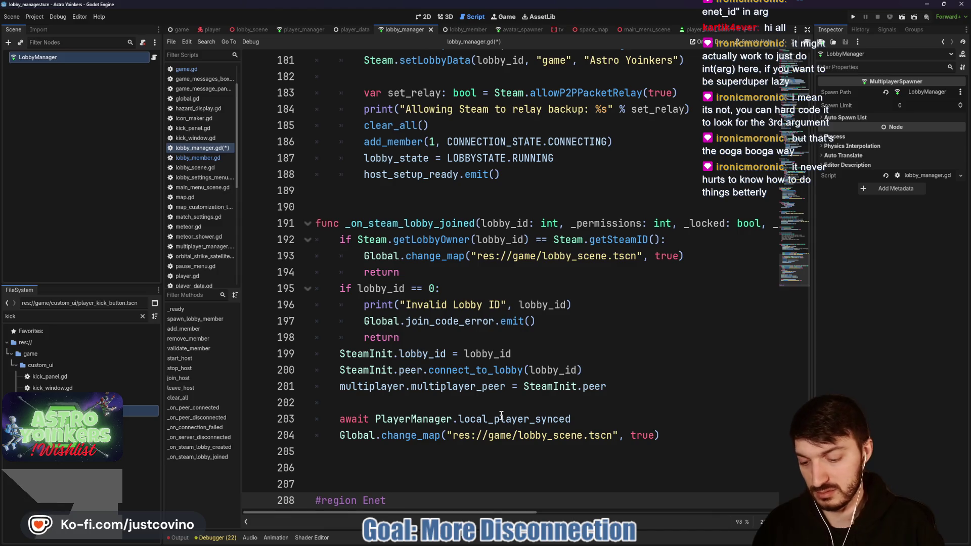
type("sting")
key("Return")
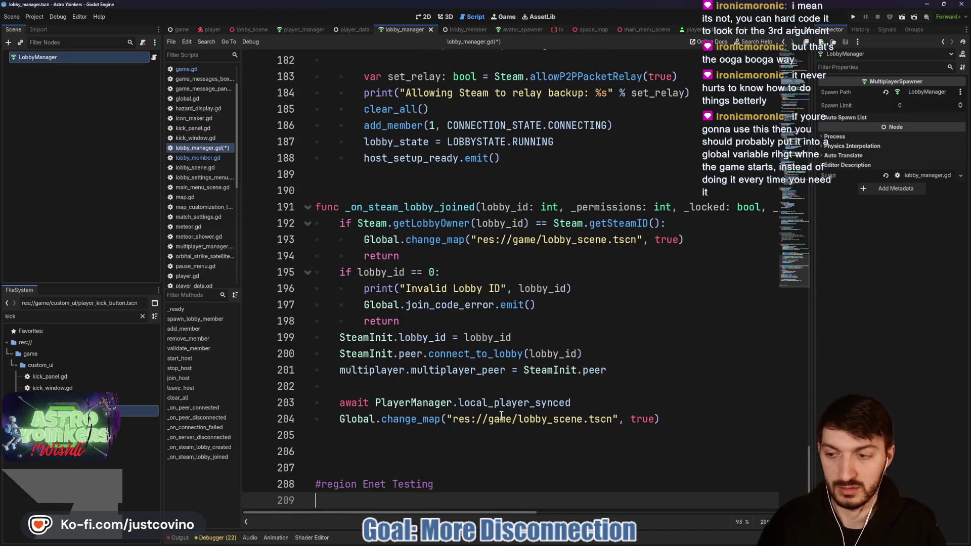
type("et_")
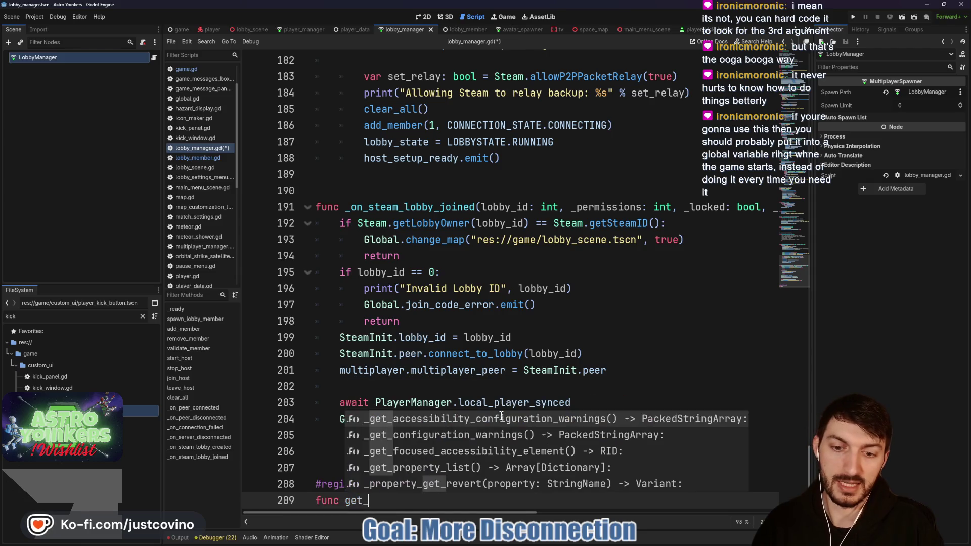
type("enet_id() -> ")
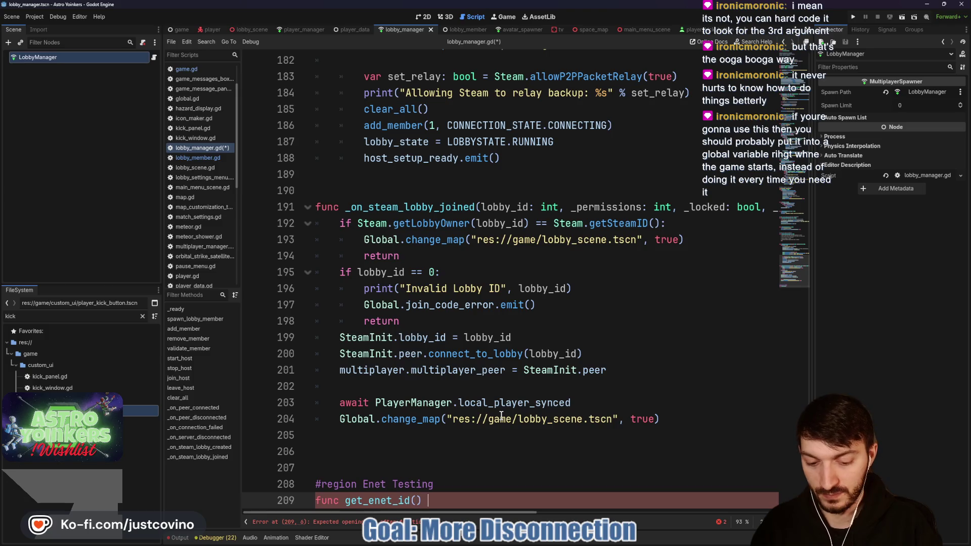
type("int:")
key("Return")
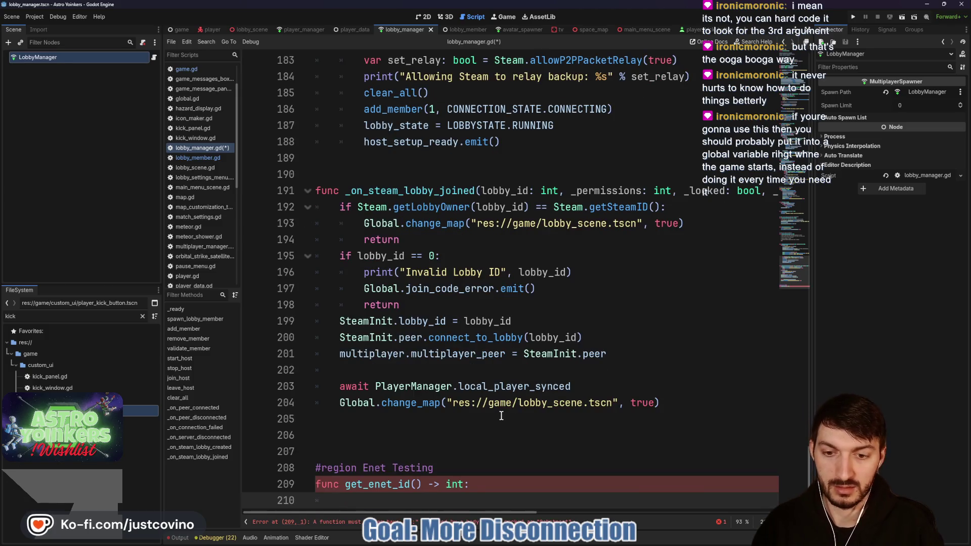
- Paste the argument loop into it, return int(arg) on a match, fall back to return 999, and save
type("for arg in OS.get_cmdline_args(): \t\tif \"--enet_id=\" in arg: \t\t\tprint(int(arg))")
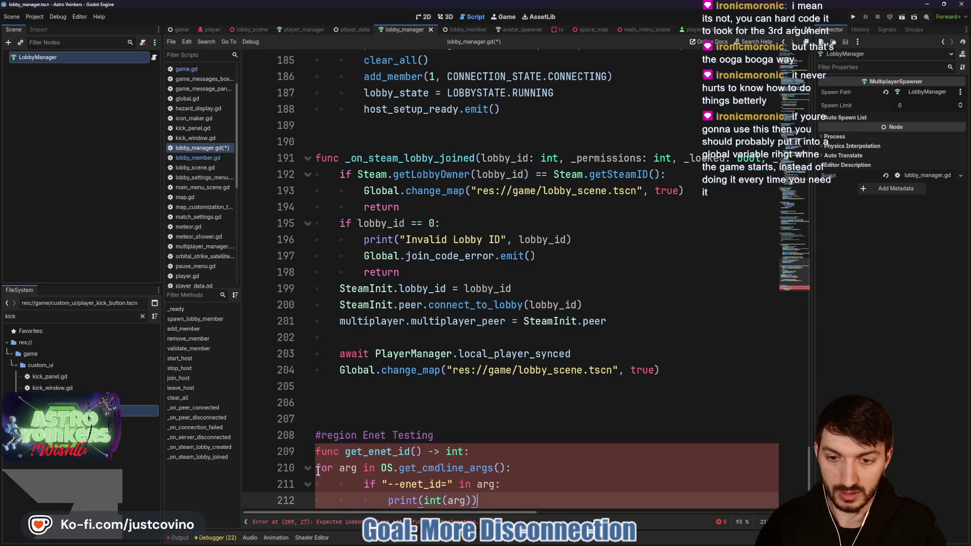
key("Tab")
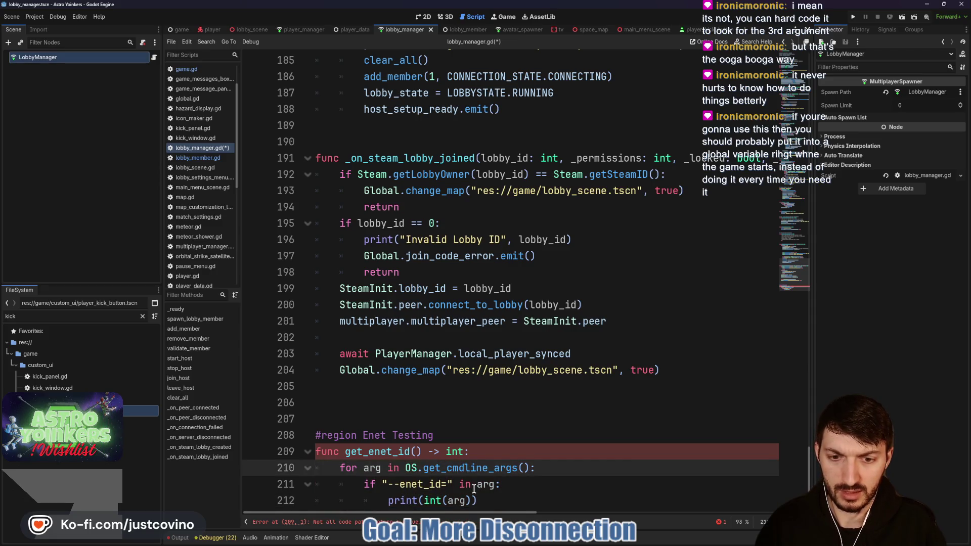
left_click_drag(479, 501, 386, 501)
left_click(386, 500)
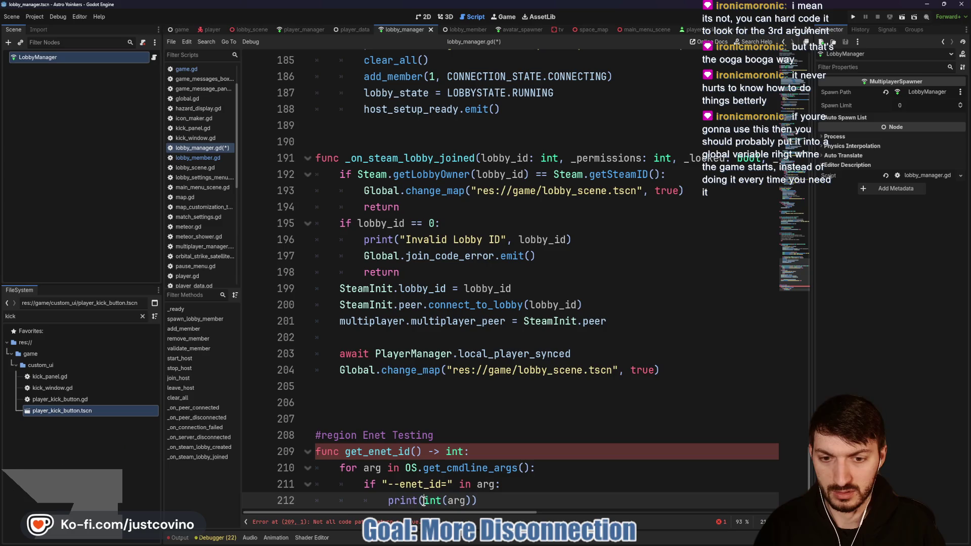
type("return")
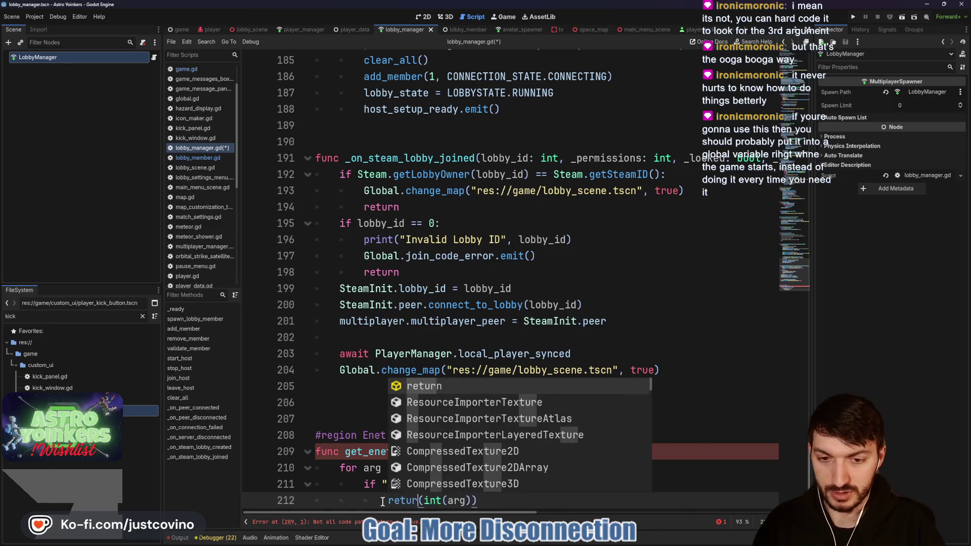
left_click(495, 500)
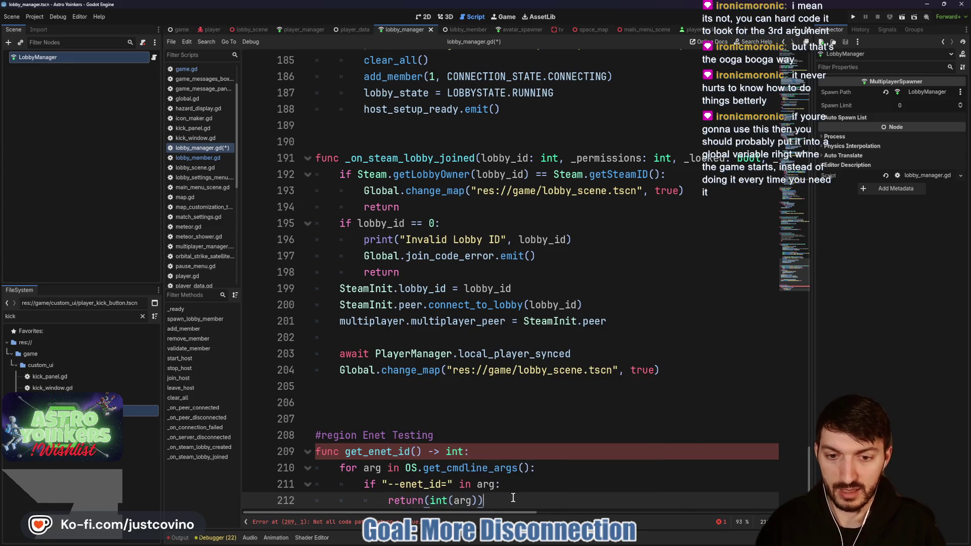
key("Return")
key("BackSpace")
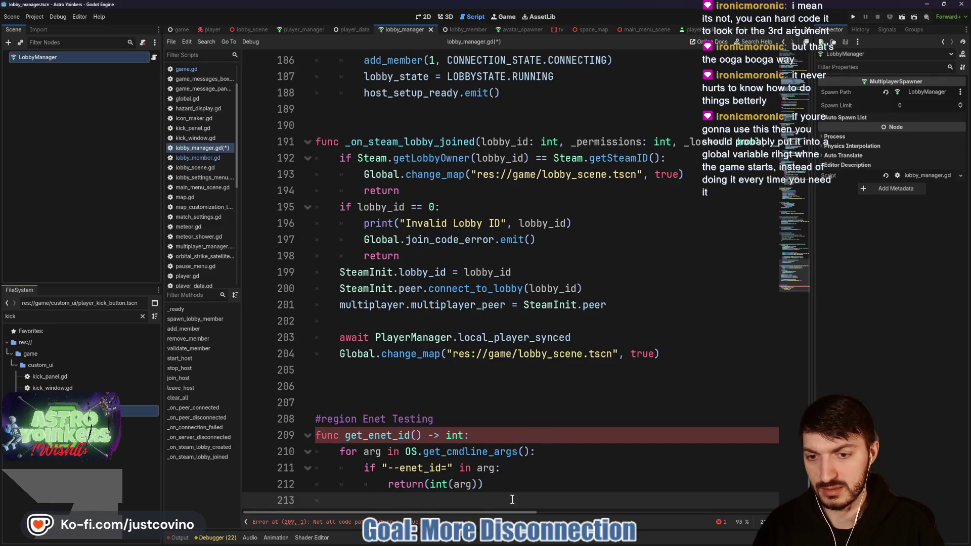
type("return ")
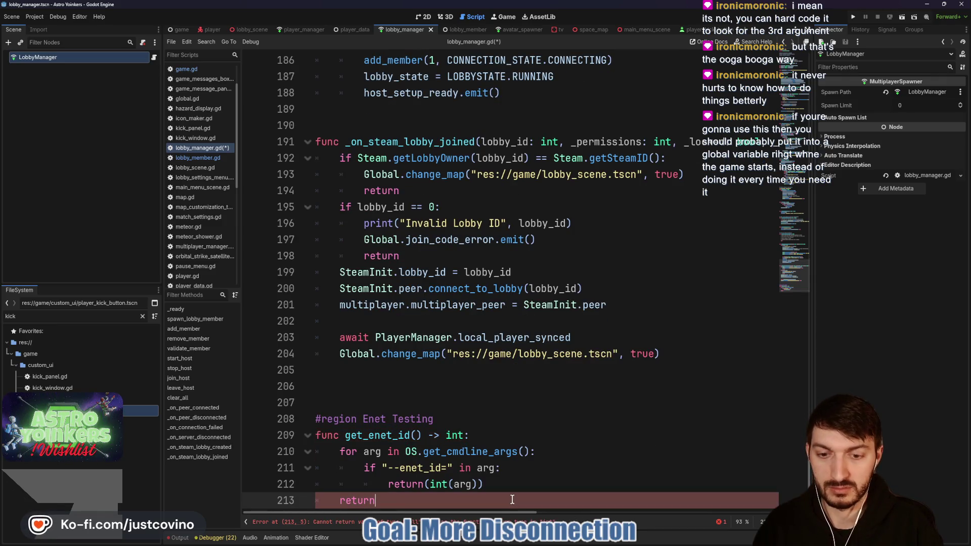
type("999")
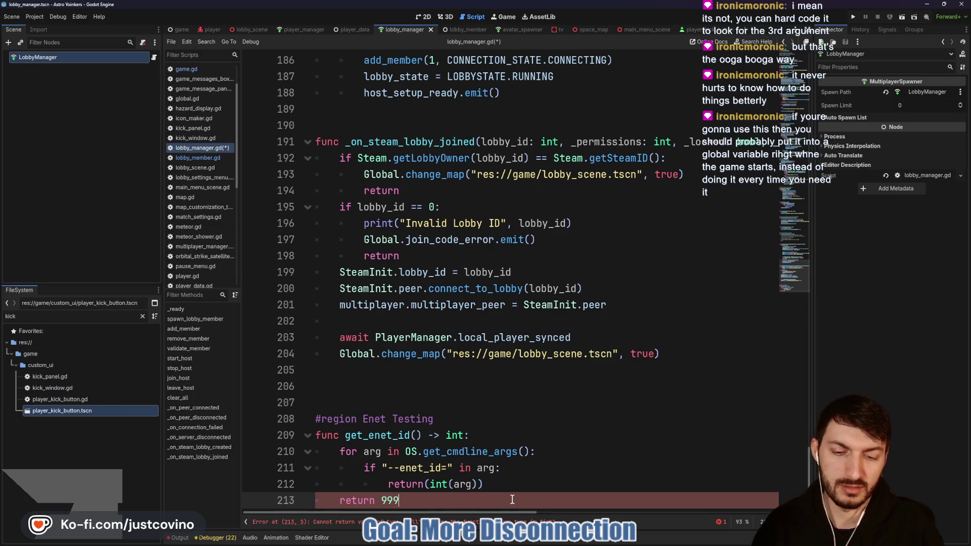
key("ctrl+s")
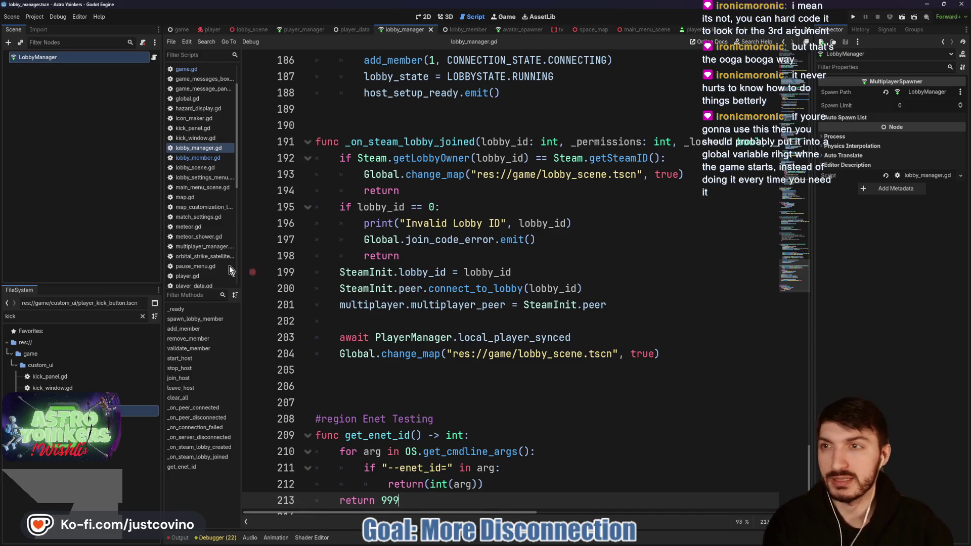
left_click(39, 17)
left_click(51, 27)
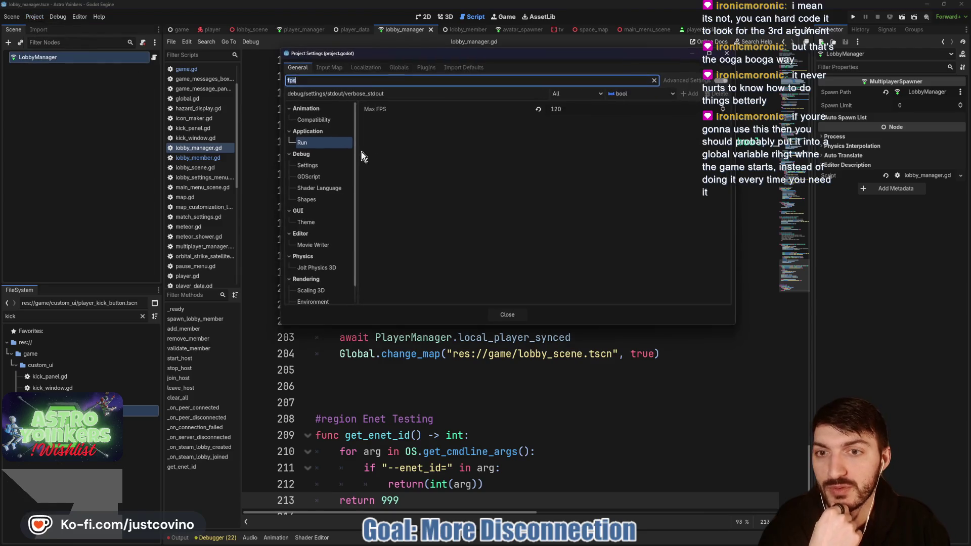
left_click(332, 68)
left_click(402, 68)
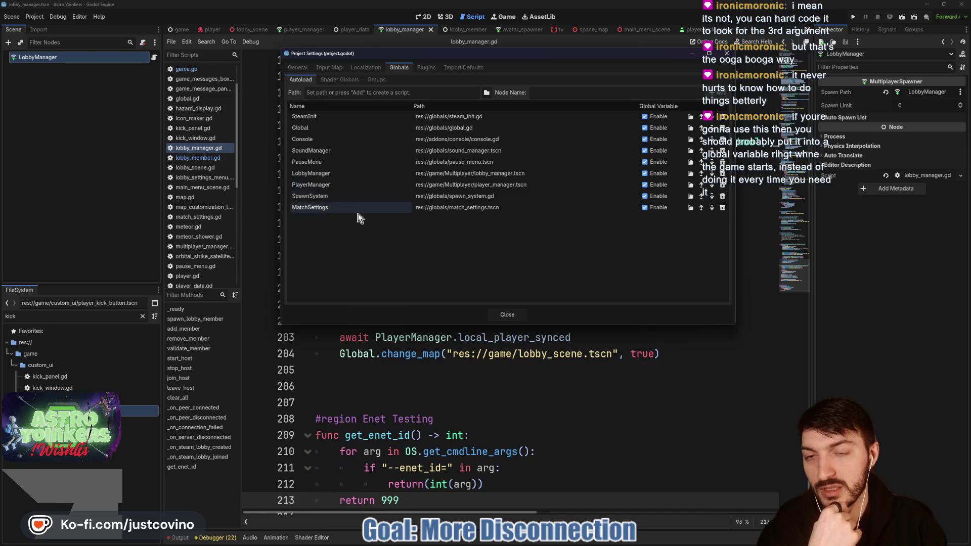
left_click(506, 315)
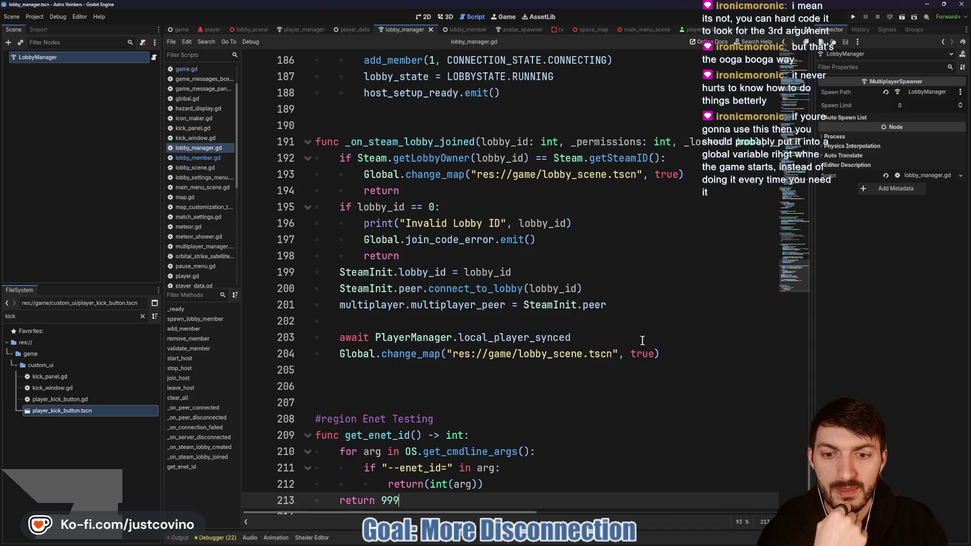
- Scroll lobby_manager.gd to add_member and select OS.get_cmdline_args().get(4) on line 45
left_click(352, 30)
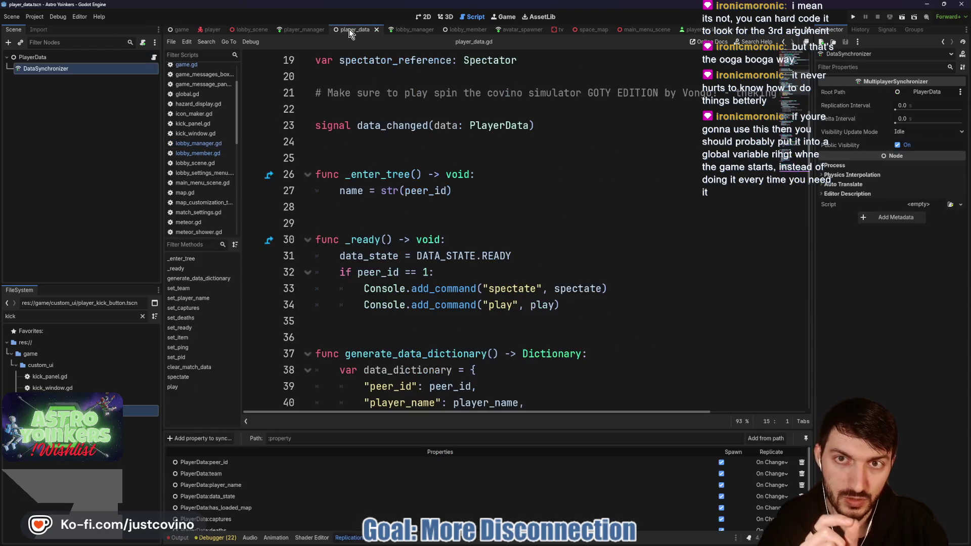
left_click(423, 32)
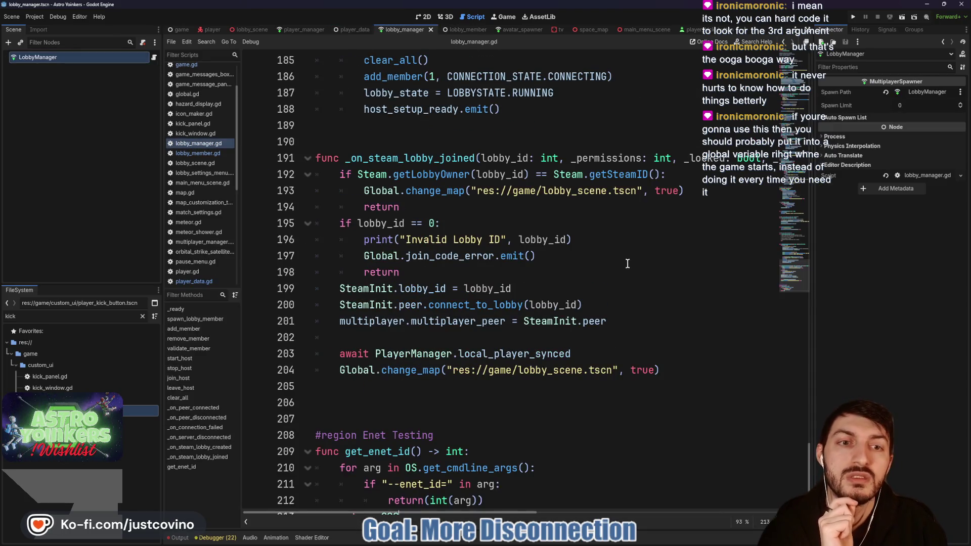
scroll(627, 263, "up", 4)
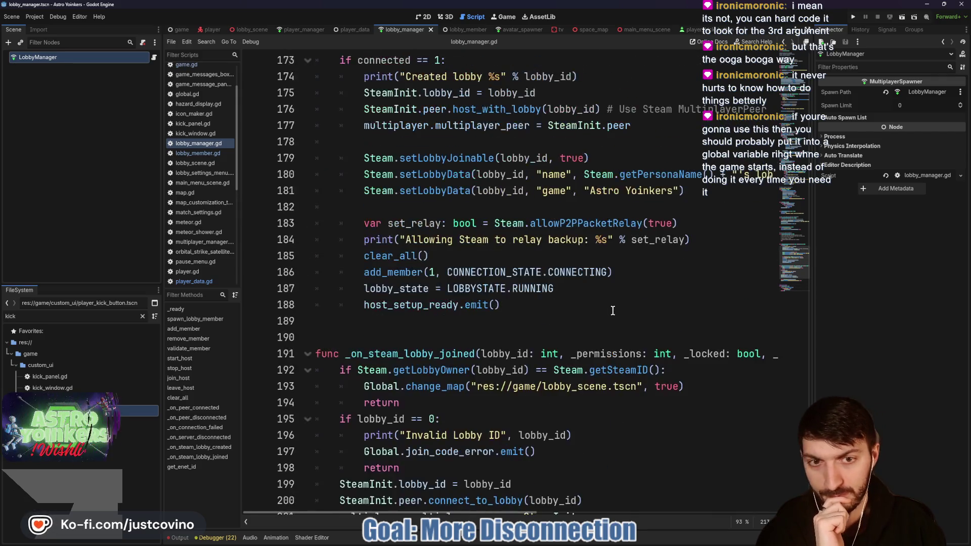
scroll(612, 311, "up", 3)
scroll(613, 320, "down", 5)
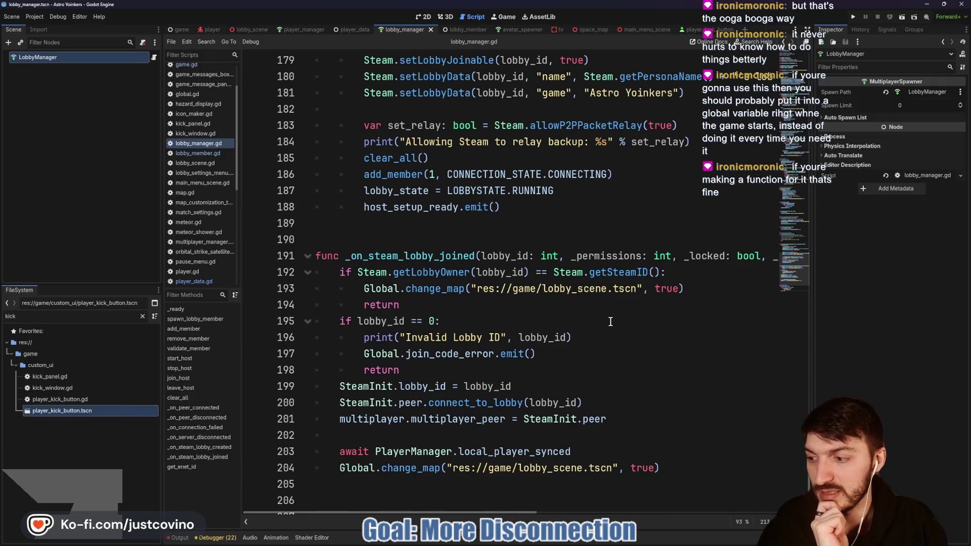
scroll(610, 321, "down", 3)
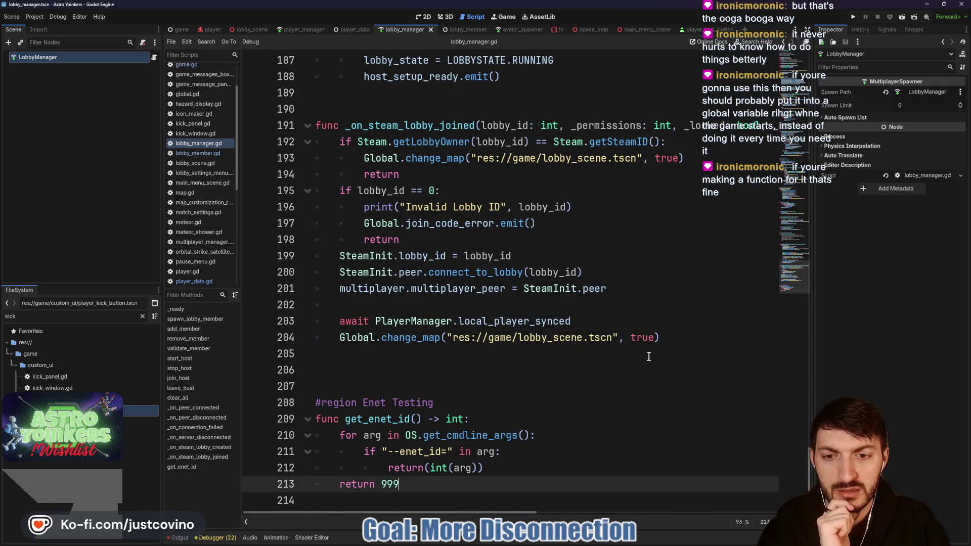
scroll(647, 358, "up", 8)
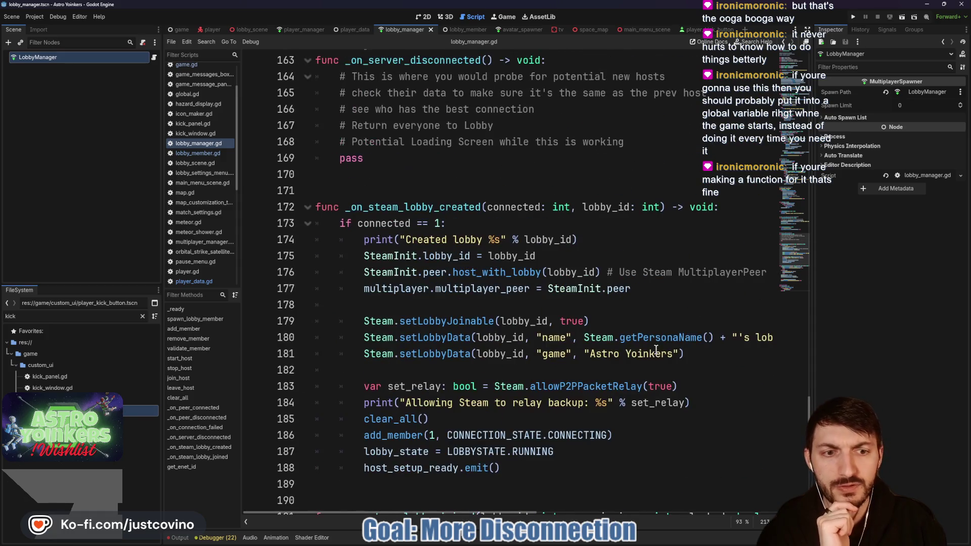
scroll(655, 350, "right", 3)
scroll(656, 350, "left", 3)
scroll(656, 350, "up", 3)
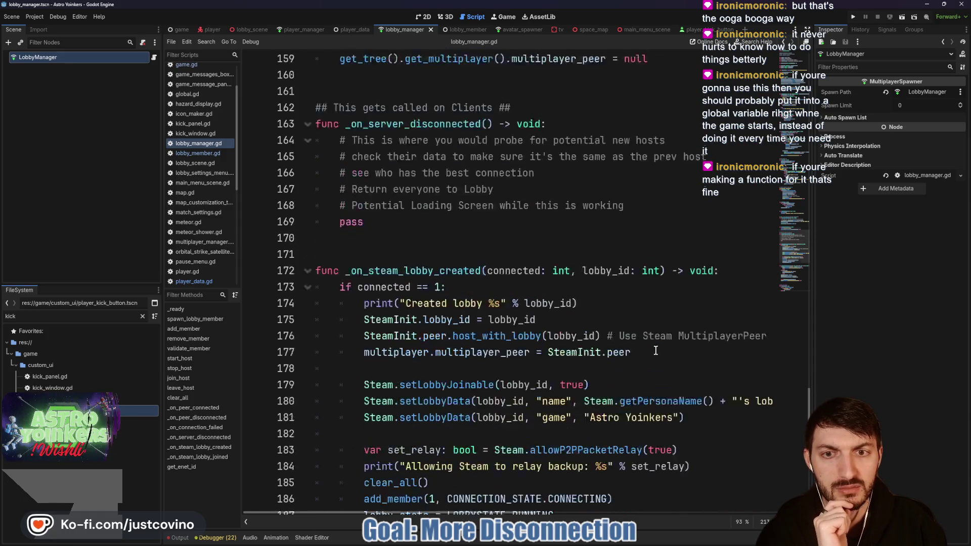
scroll(655, 350, "up", 8)
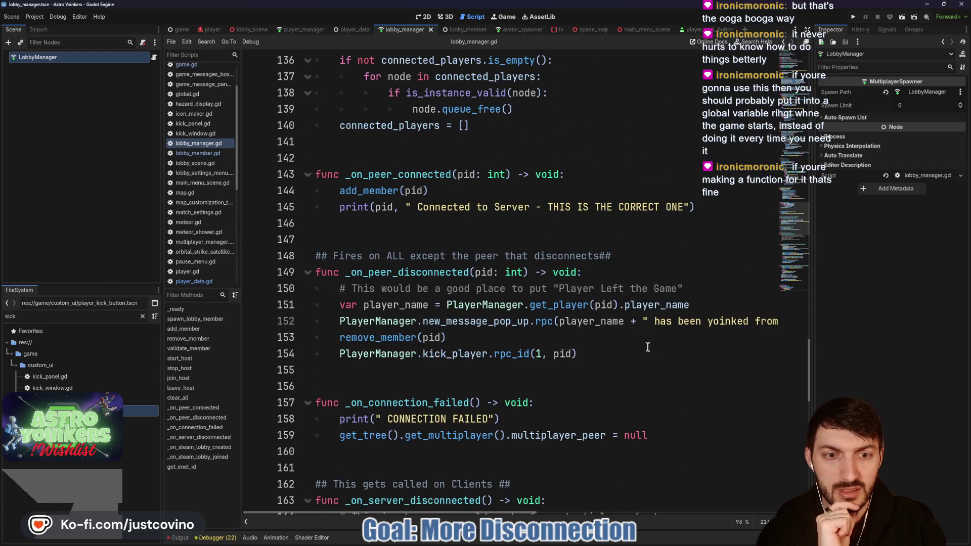
scroll(636, 341, "right", 3)
scroll(635, 341, "left", 3)
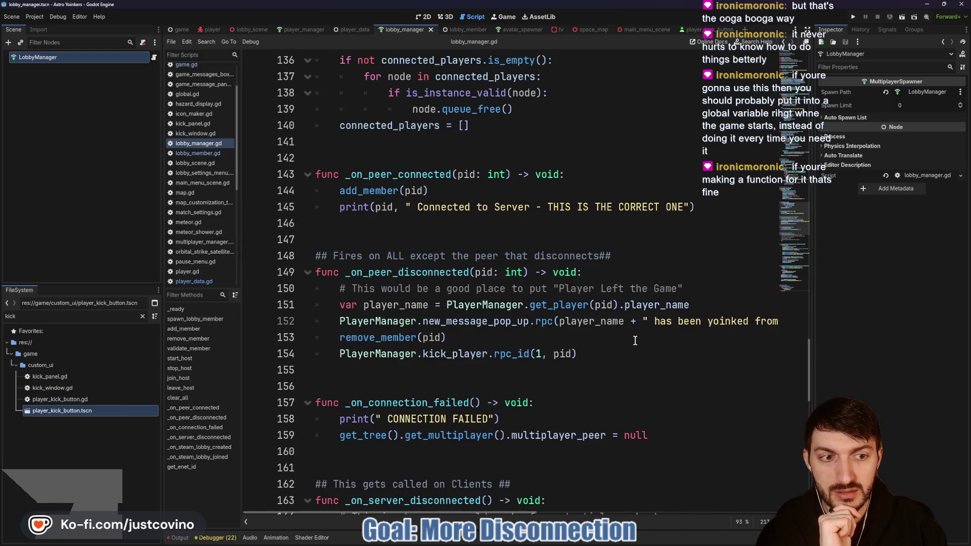
scroll(632, 343, "up", 5)
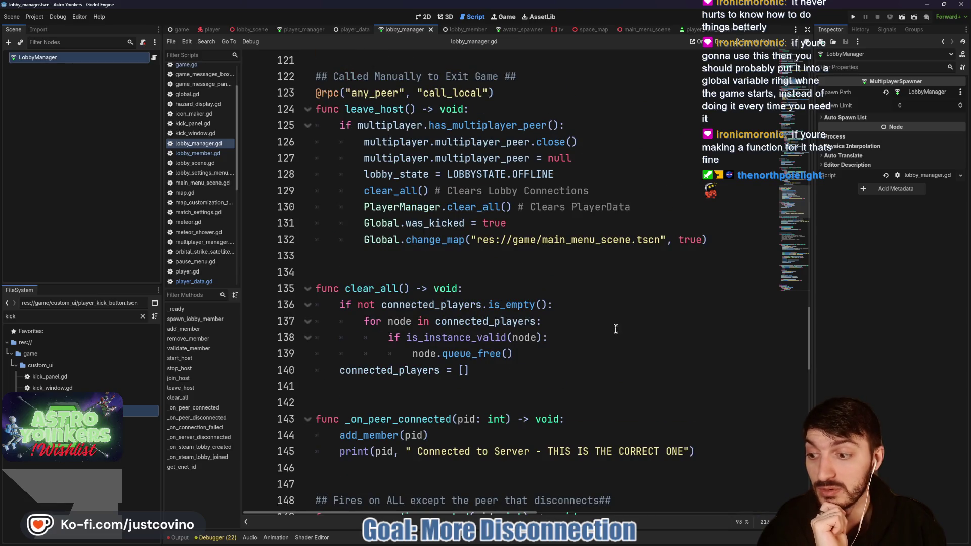
scroll(589, 307, "up", 8)
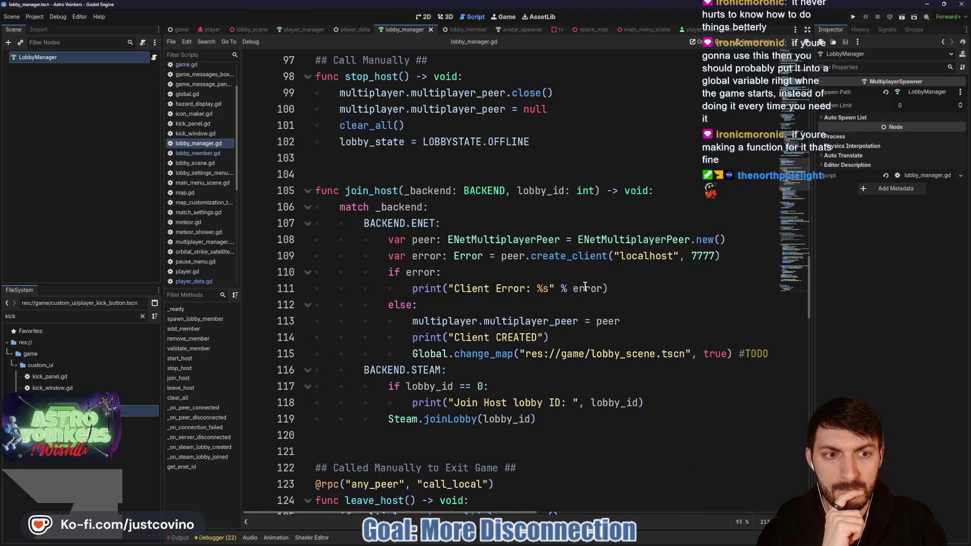
scroll(590, 305, "right", 5)
scroll(593, 306, "left", 4)
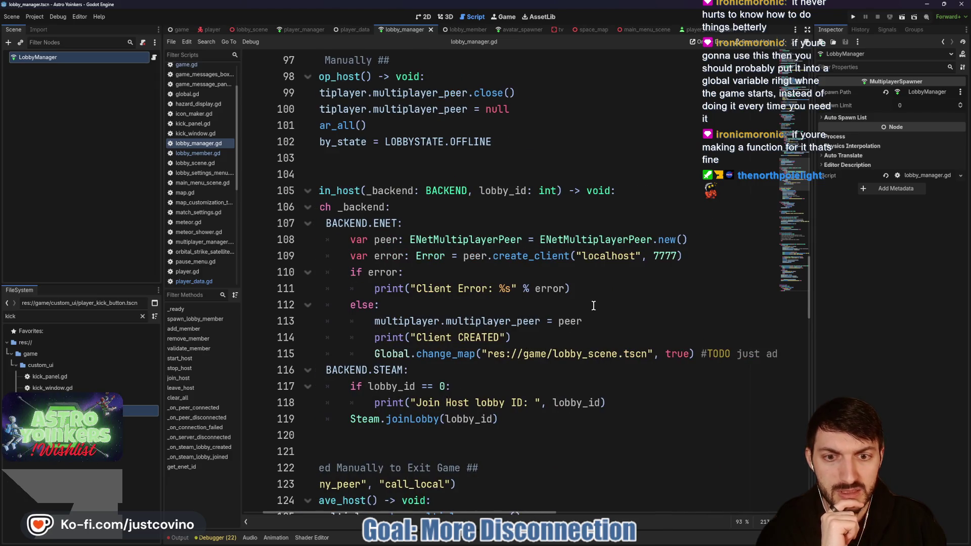
scroll(593, 305, "up", 5)
scroll(593, 306, "up", 9)
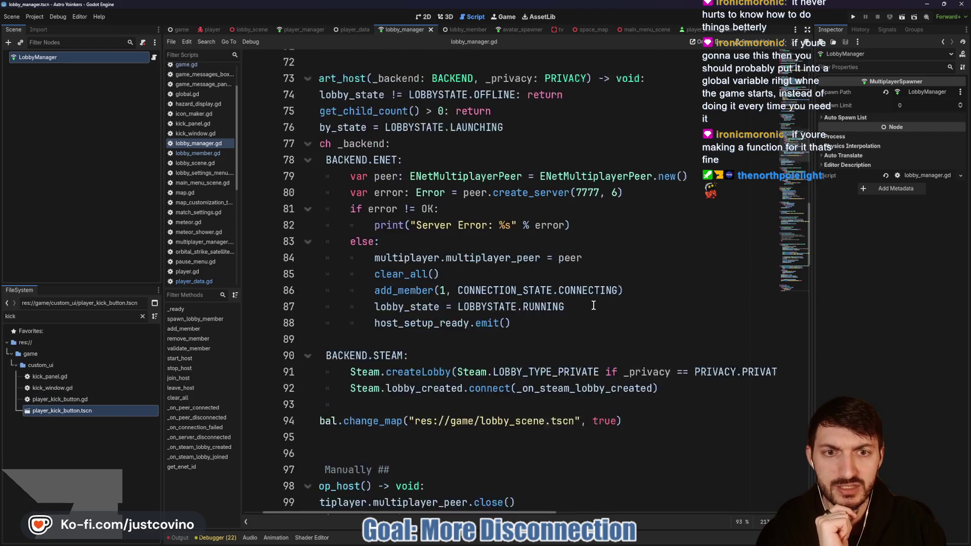
scroll(593, 305, "left", 1)
scroll(589, 305, "up", 8)
scroll(586, 304, "right", 6)
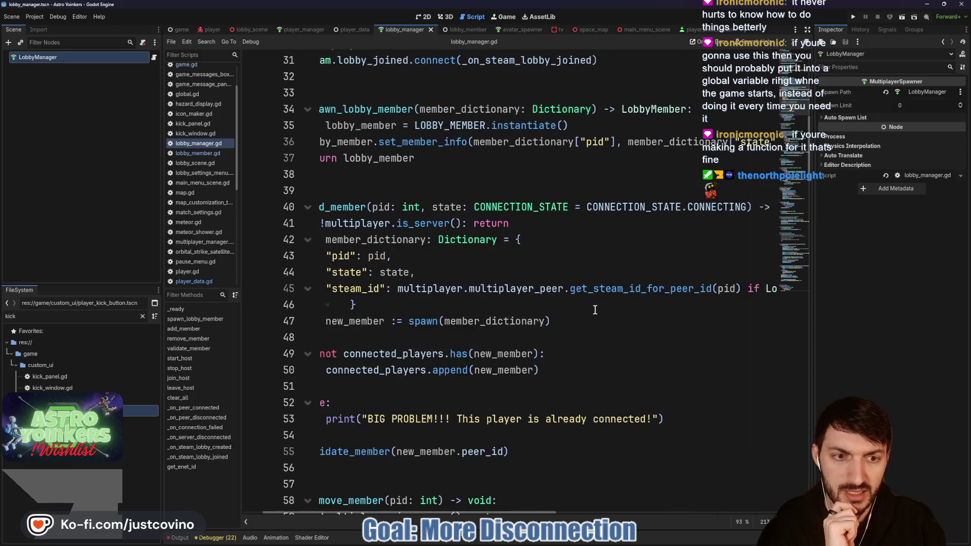
scroll(623, 309, "right", 2)
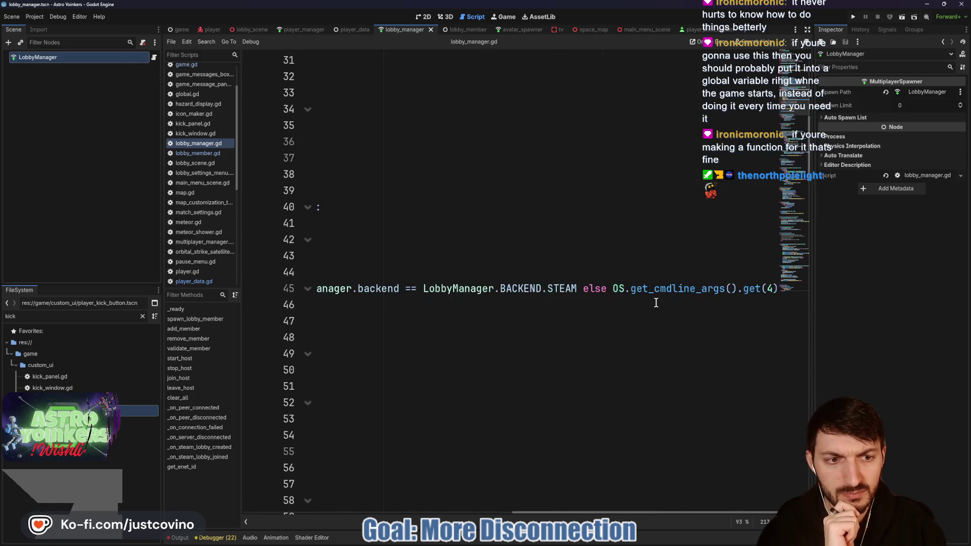
left_click_drag(613, 288, 767, 288)
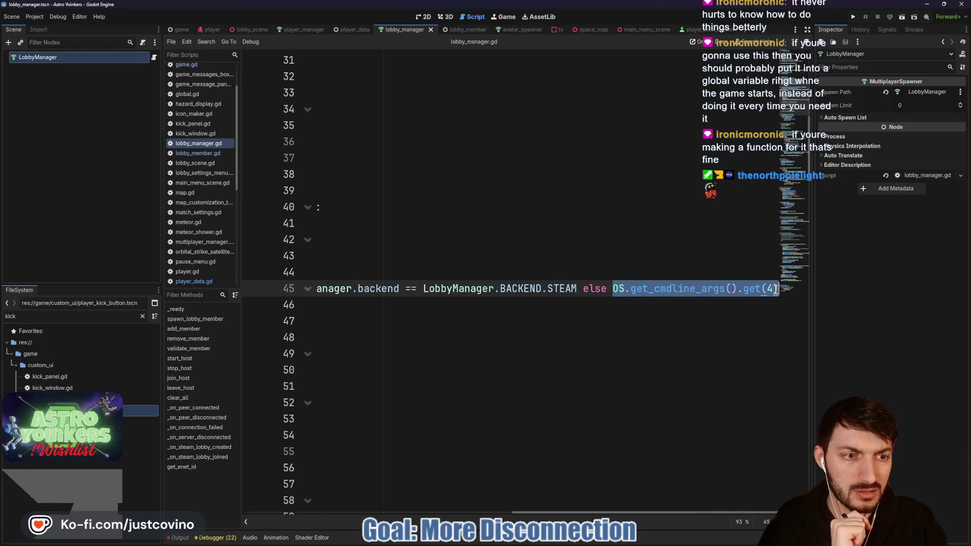
- Replace line 45's argument lookup with get_enet_id() and save lobby_manager.gd
type("get_e")
key("Return")
left_click(705, 271)
key("ctrl+s")
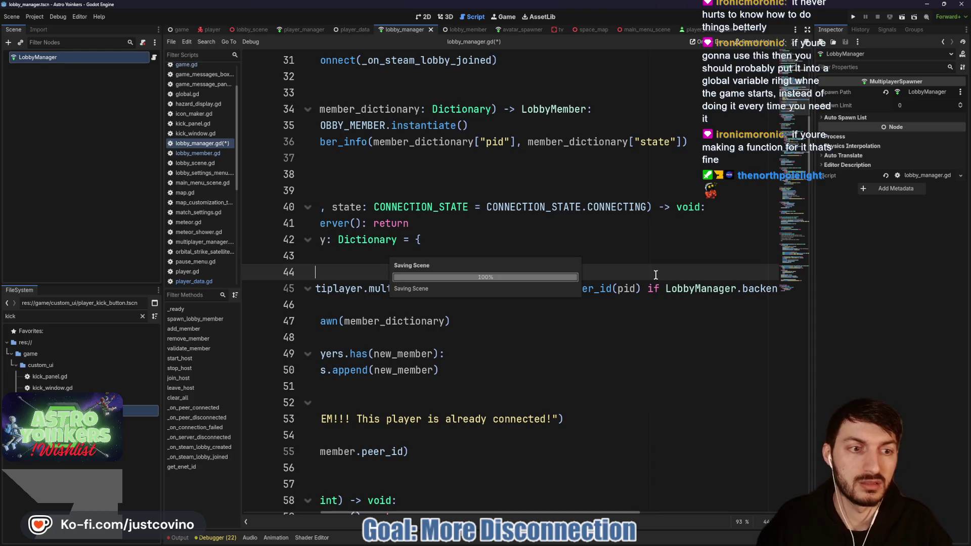
scroll(632, 307, "right", 5)
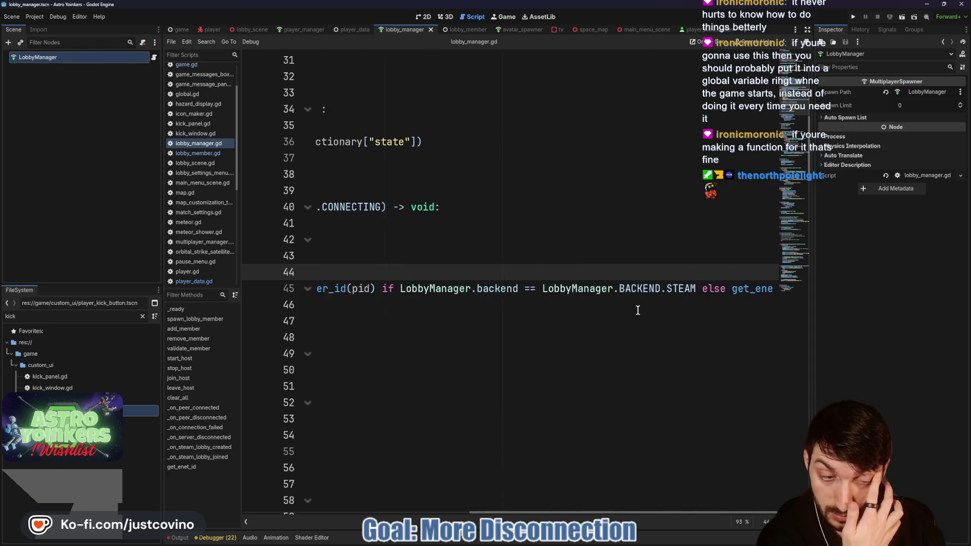
scroll(533, 321, "left", 8)
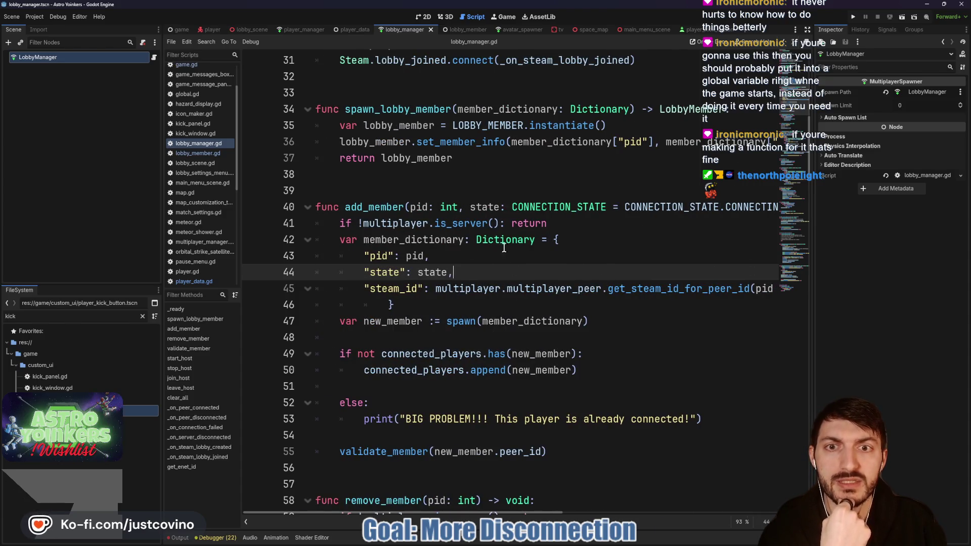
scroll(506, 271, "up", 2)
scroll(491, 269, "up", 1)
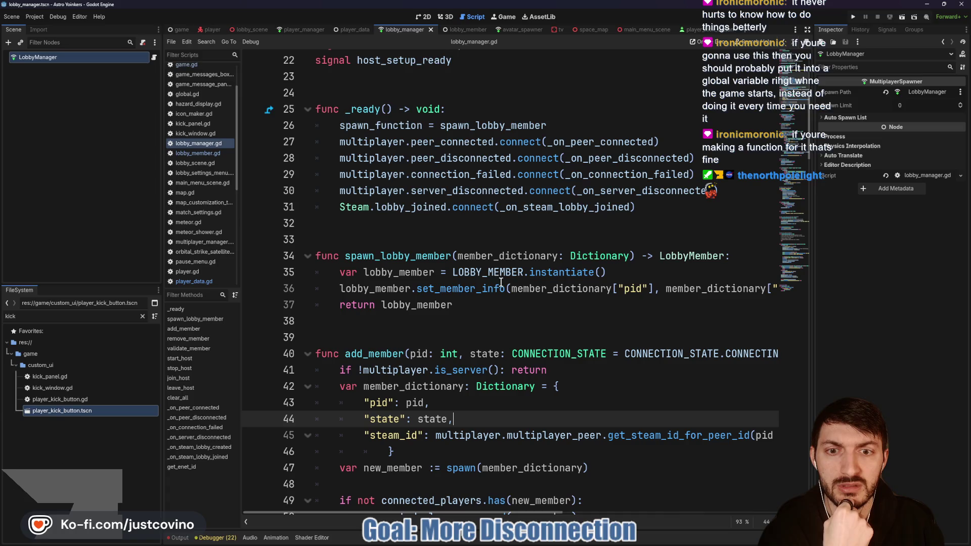
scroll(440, 340, "down", 3)
scroll(441, 340, "down", 5)
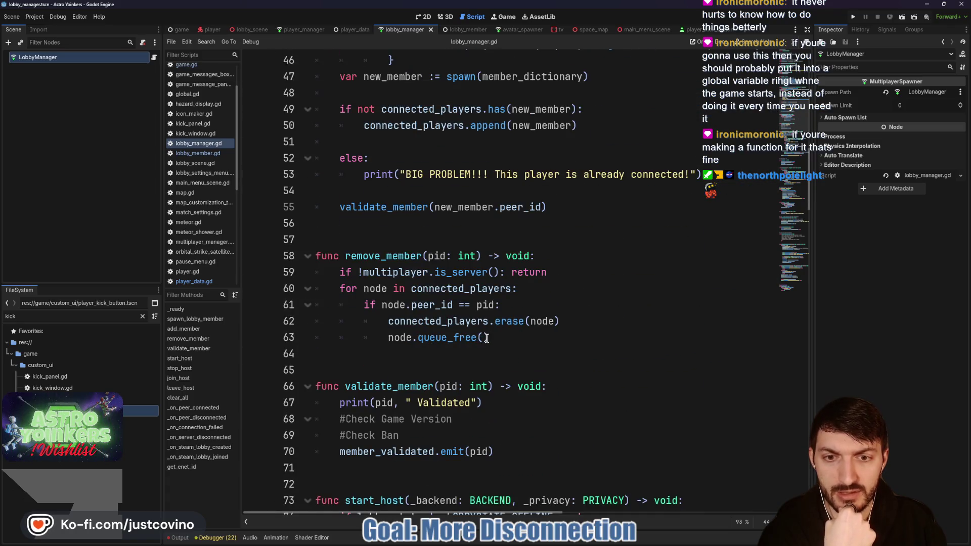
scroll(486, 324, "up", 5)
left_click(458, 29)
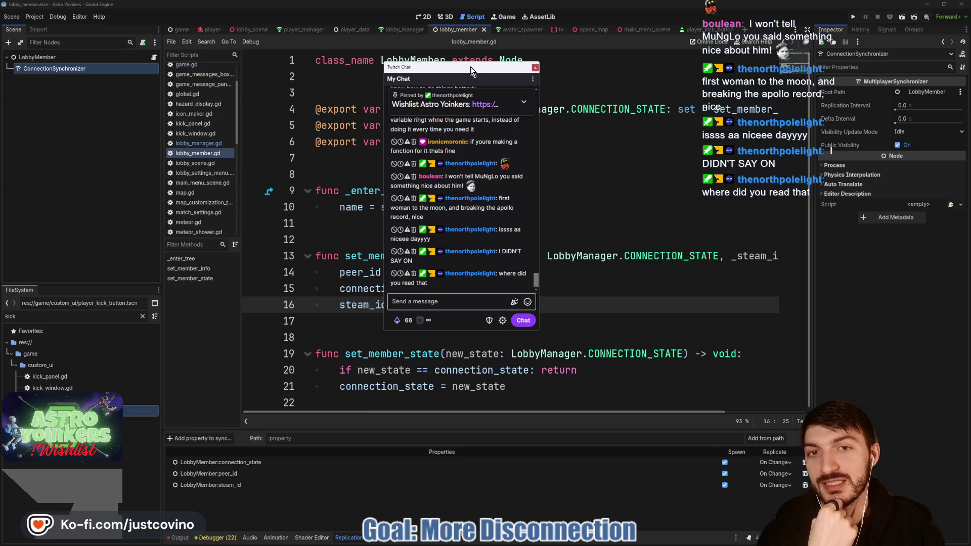
- Move the chat window aside and inspect set_member_info on line 13, selecting its name
mouse_move(470, 71)
left_mouse_down()
mouse_move(245, 104)
mouse_move(0, 80)
mouse_move(230, 94)
left_mouse_up()
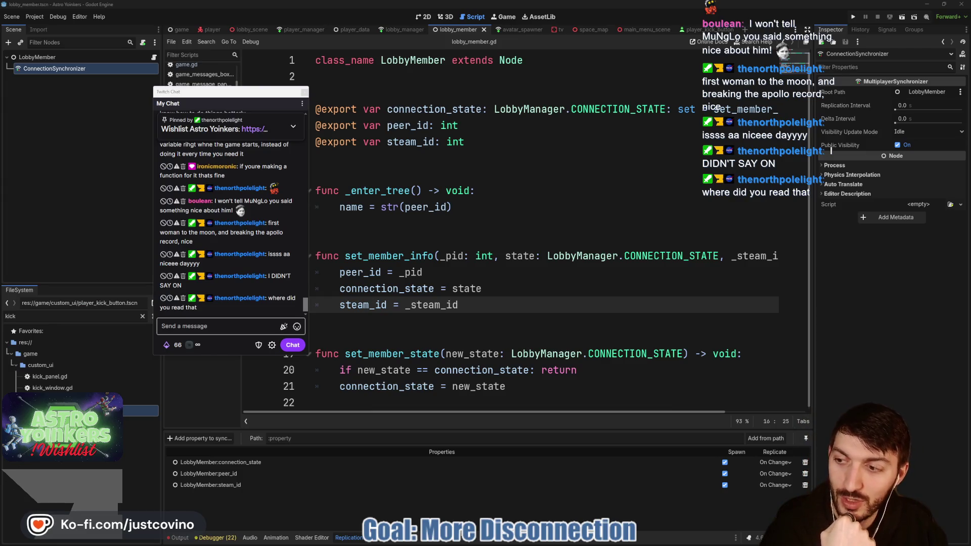
left_click_drag(230, 94, 0, 103)
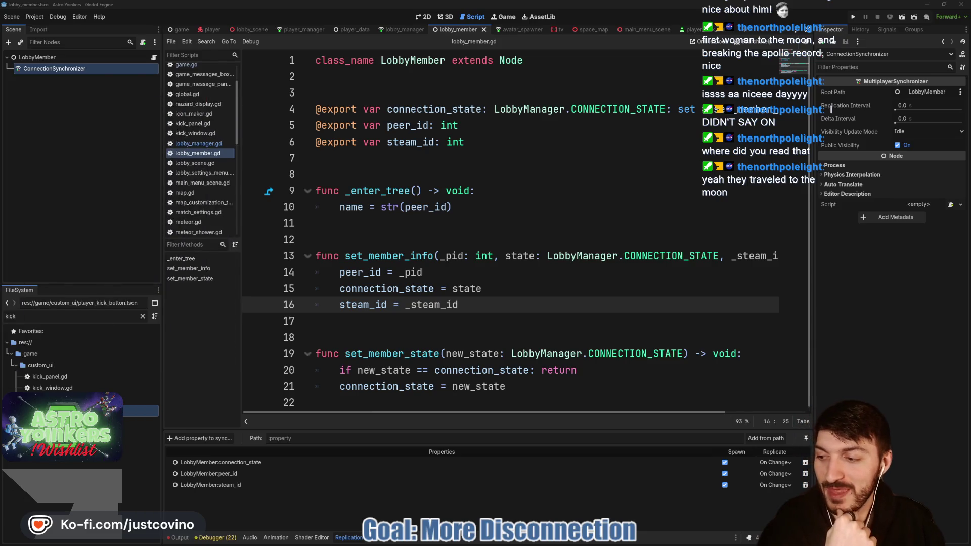
left_click(458, 256)
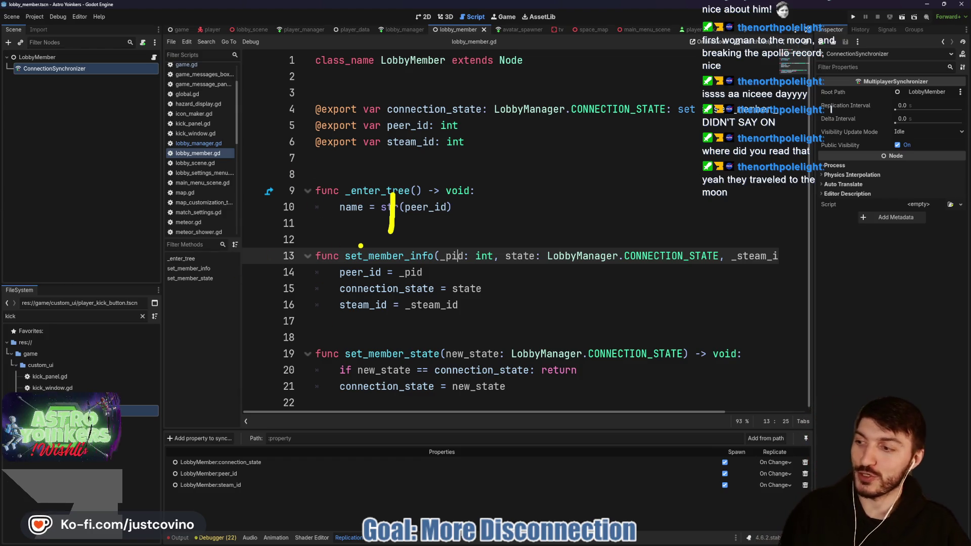
mouse_move(601, 205)
left_mouse_down()
mouse_move(672, 275)
mouse_move(529, 263)
mouse_move(528, 250)
mouse_move(554, 272)
left_mouse_up()
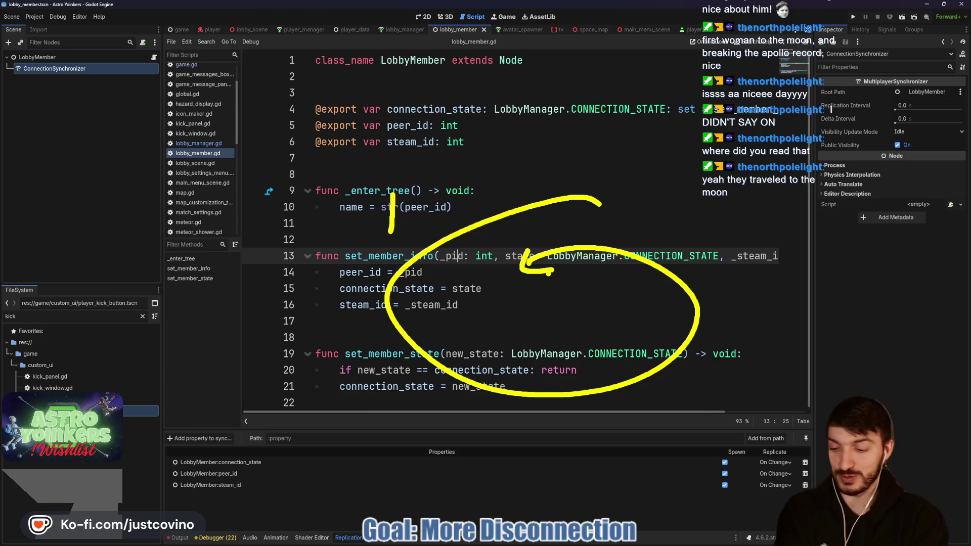
key("Escape")
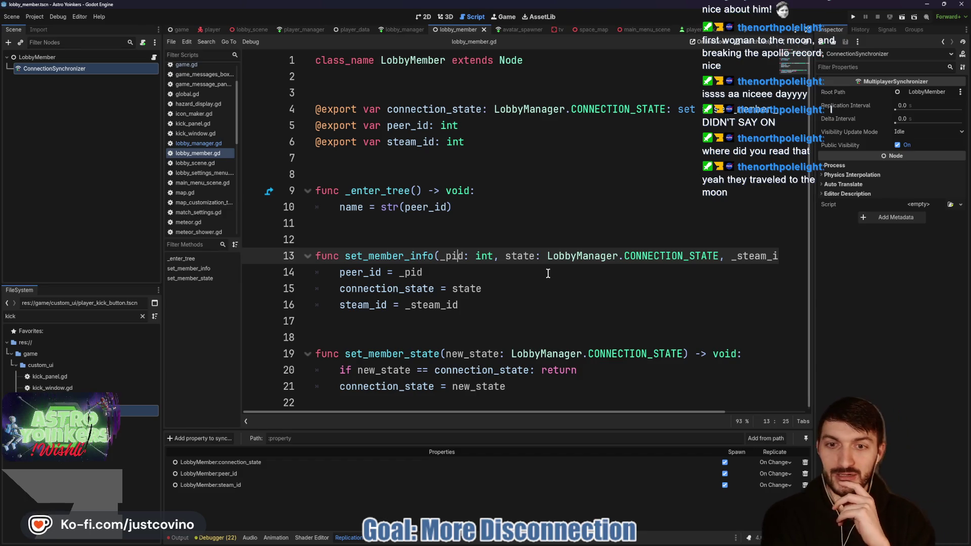
left_click(361, 243)
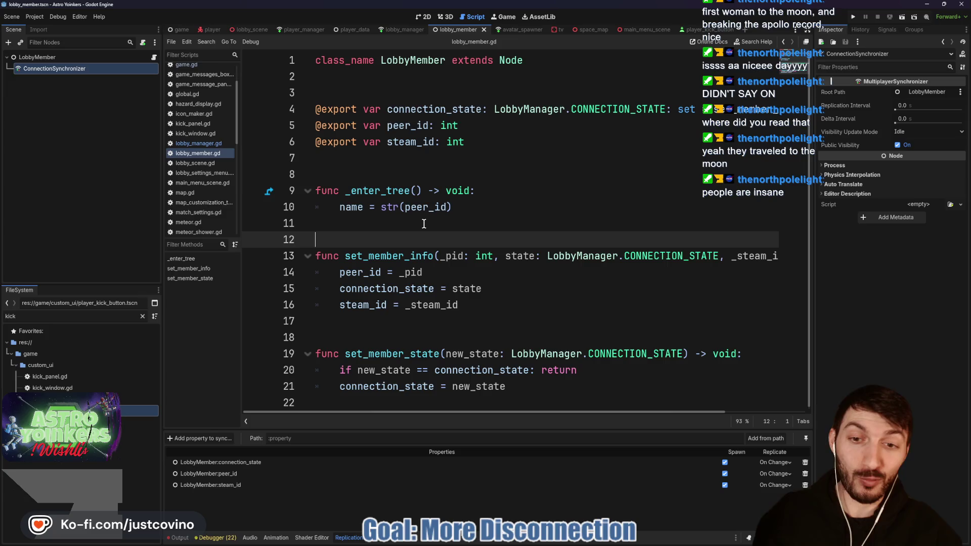
left_click(402, 227)
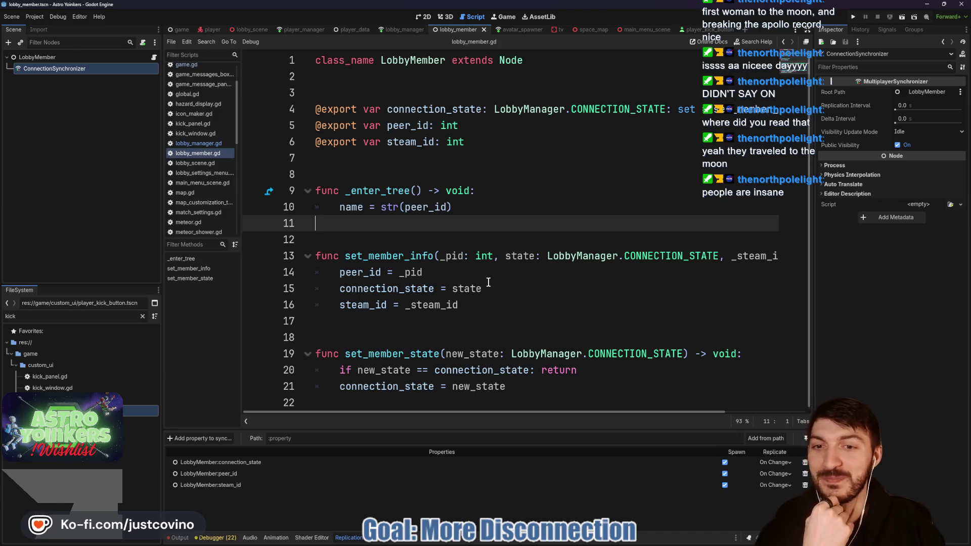
double_click(408, 256)
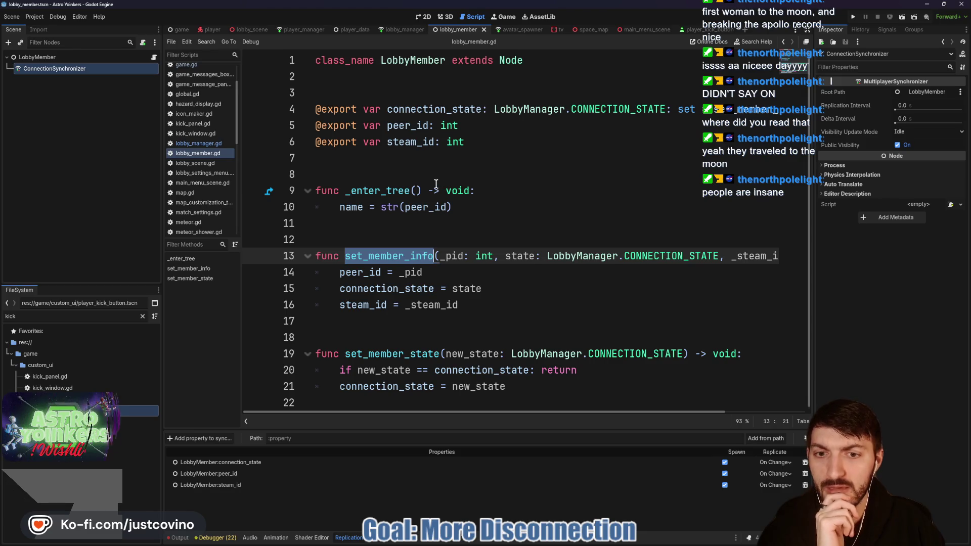
- In lobby_manager.gd, read the is_server documentation and review spawn_lobby_member
left_click(403, 30)
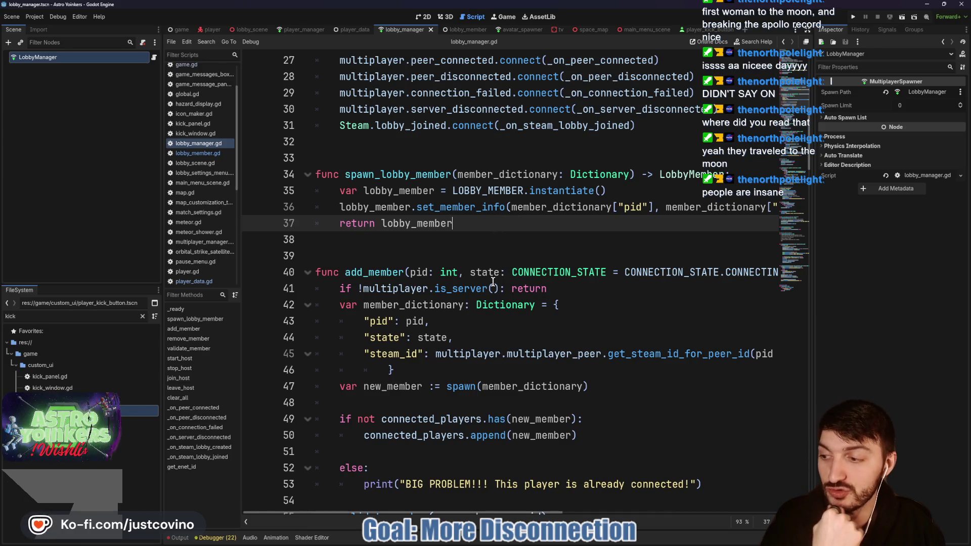
mouse_move(485, 289)
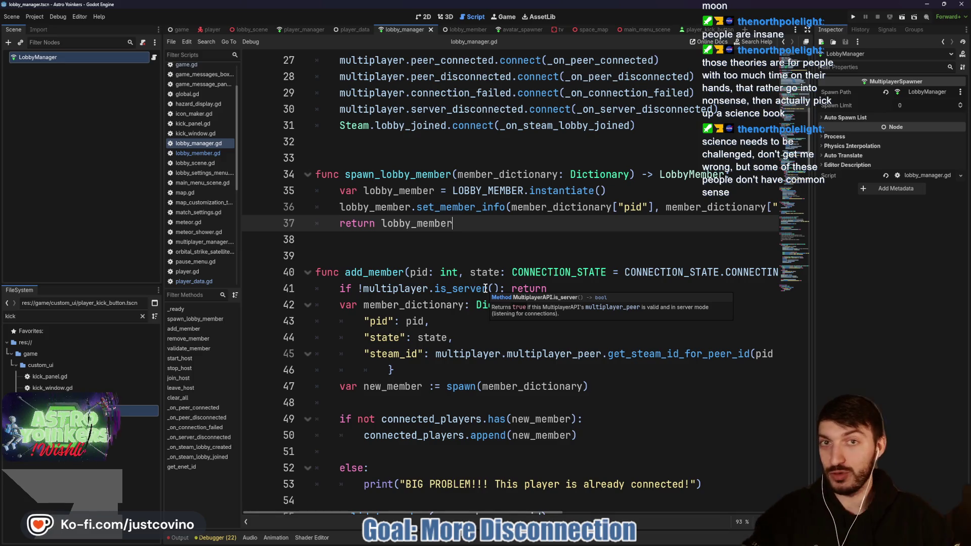
left_click(455, 238)
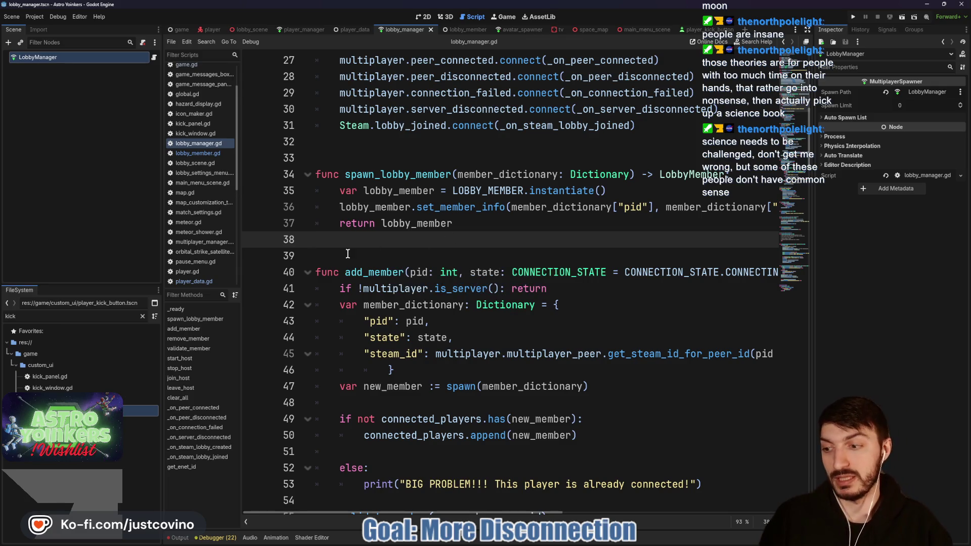
mouse_move(270, 163)
left_mouse_down()
mouse_move(316, 223)
mouse_move(218, 165)
left_mouse_up()
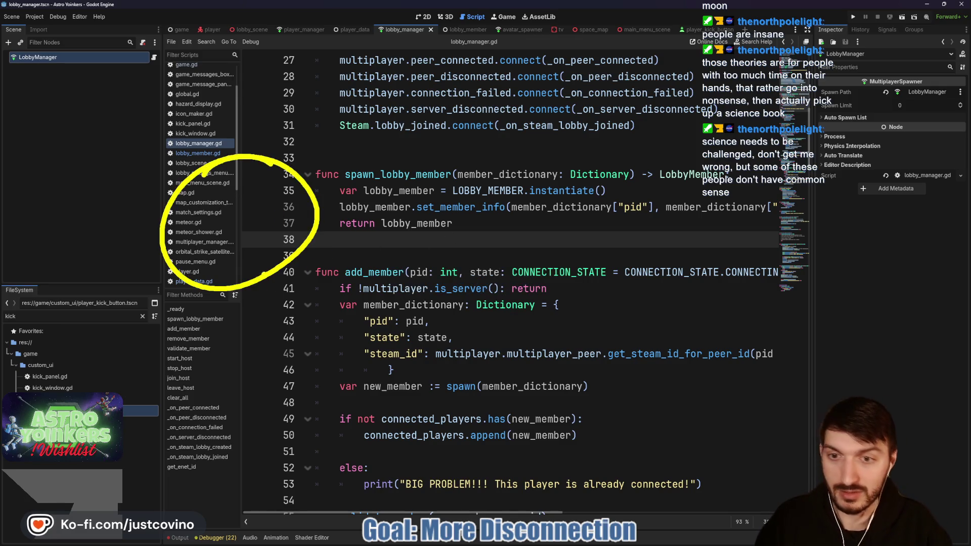
left_click_drag(242, 310, 243, 412)
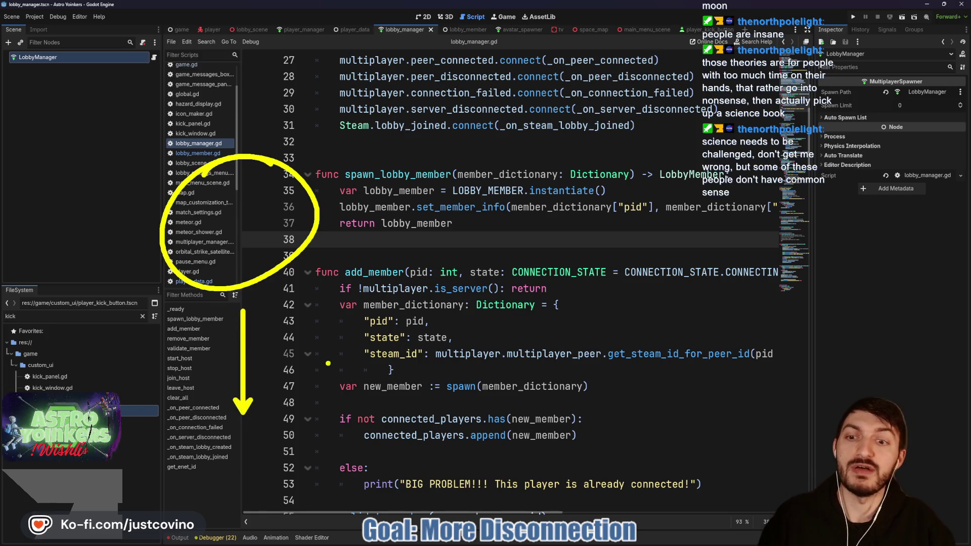
mouse_move(567, 177)
left_mouse_down()
mouse_move(508, 227)
mouse_move(647, 197)
mouse_move(581, 176)
left_mouse_up()
left_click_drag(597, 336, 597, 431)
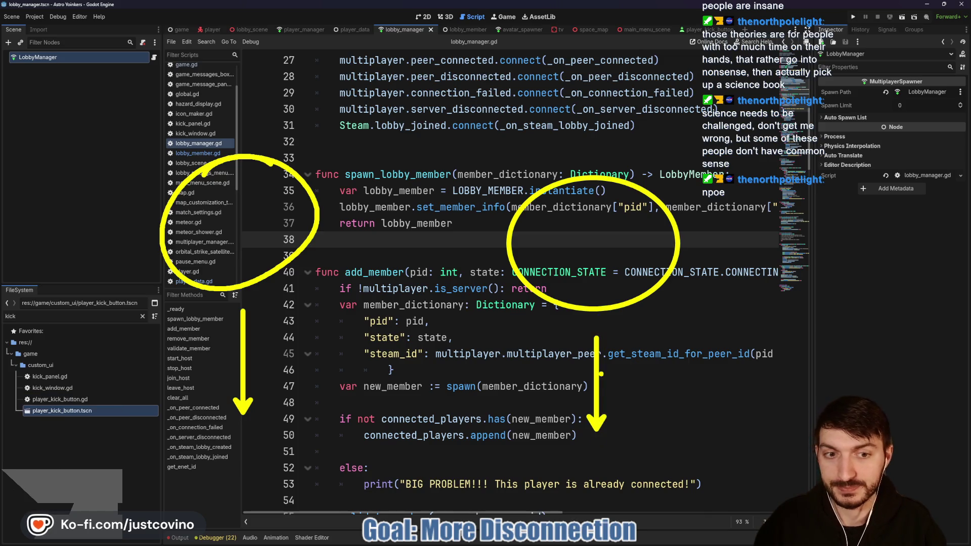
left_click_drag(407, 75, 405, 463)
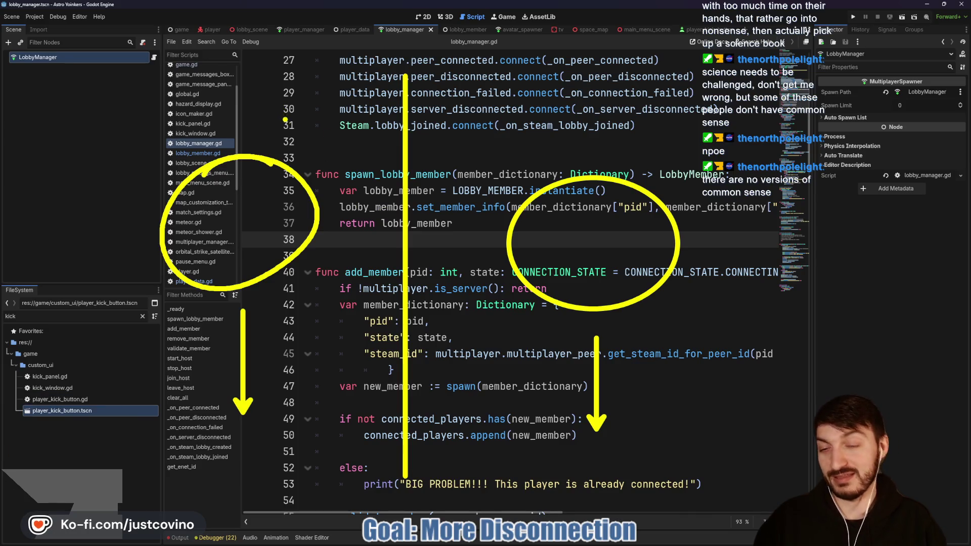
key("Escape")
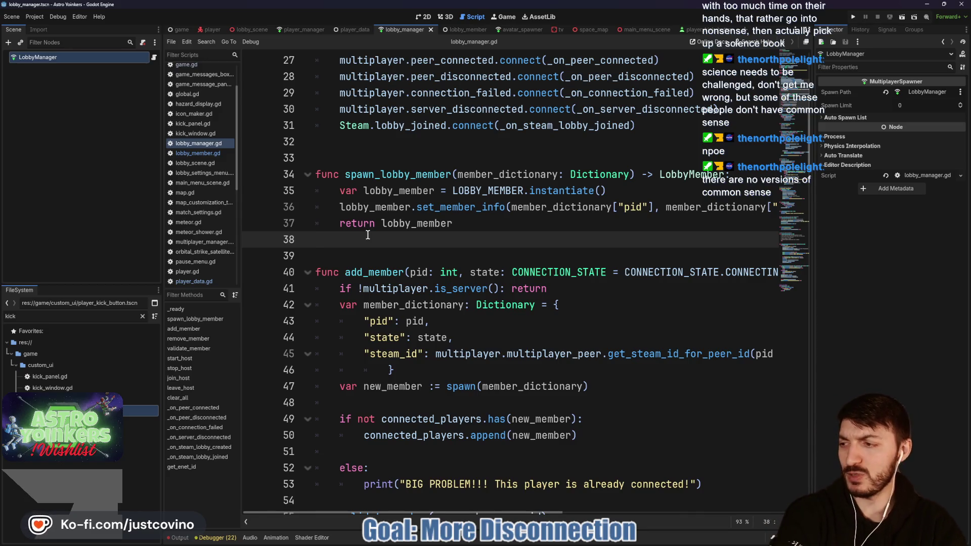
scroll(367, 235, "up", 1)
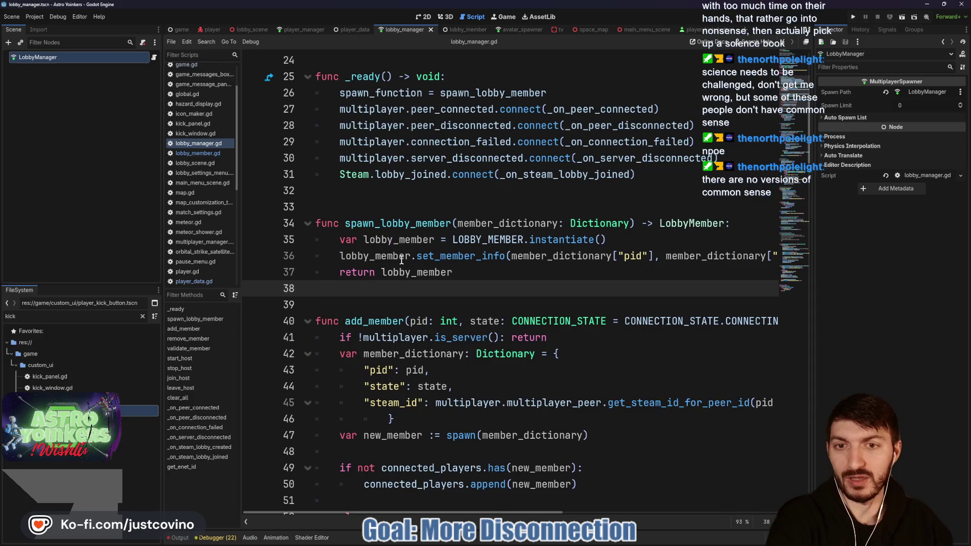
left_click(367, 206)
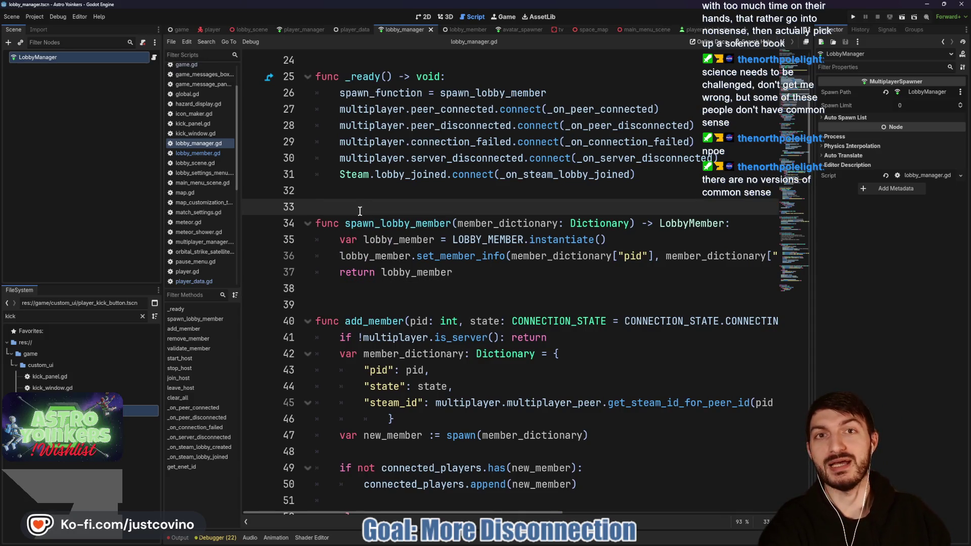
scroll(385, 226, "up", 8)
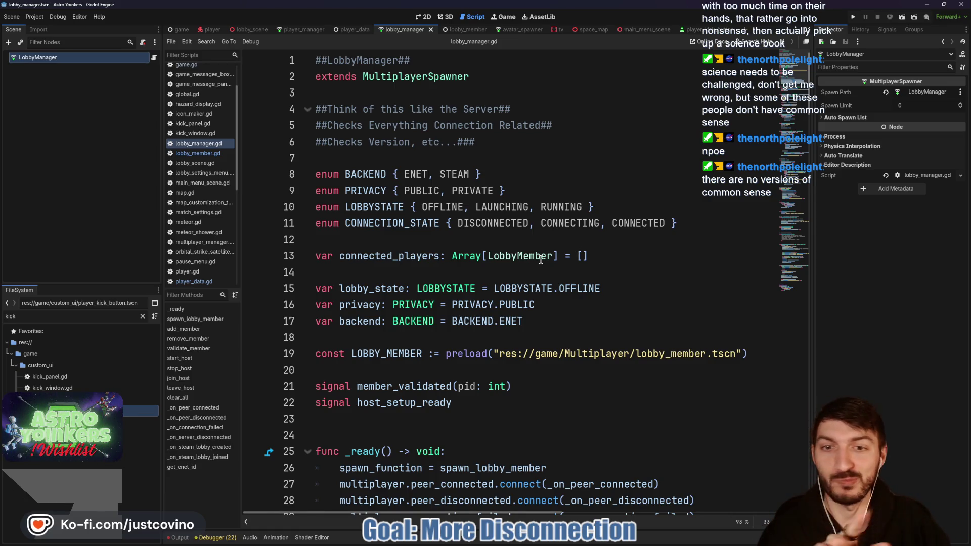
left_click(416, 272)
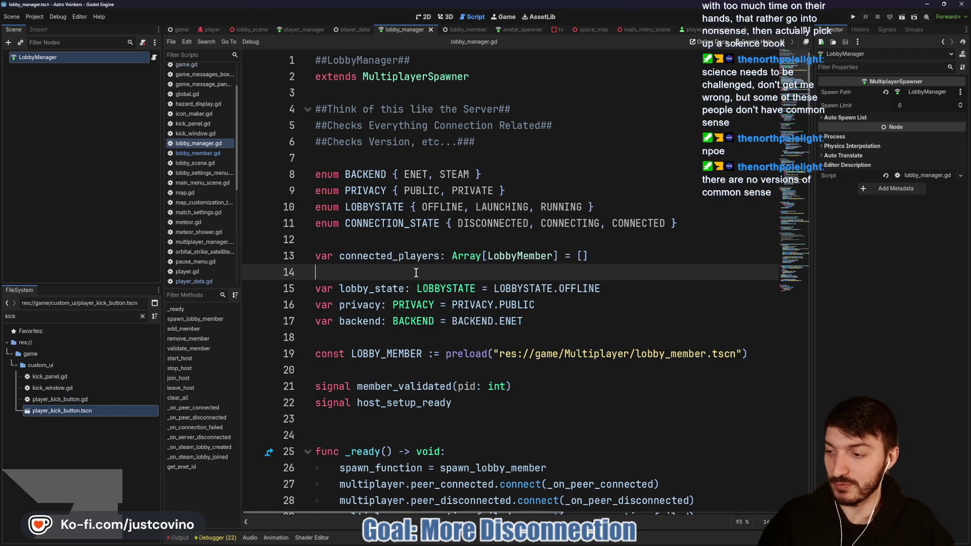
scroll(415, 273, "down", 2)
left_click(415, 274)
scroll(415, 274, "down", 2)
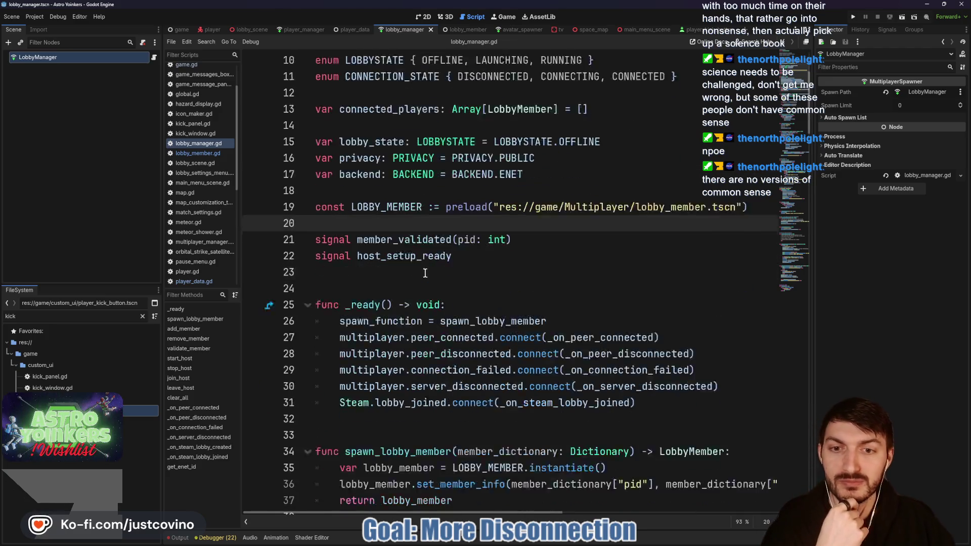
left_click(388, 234)
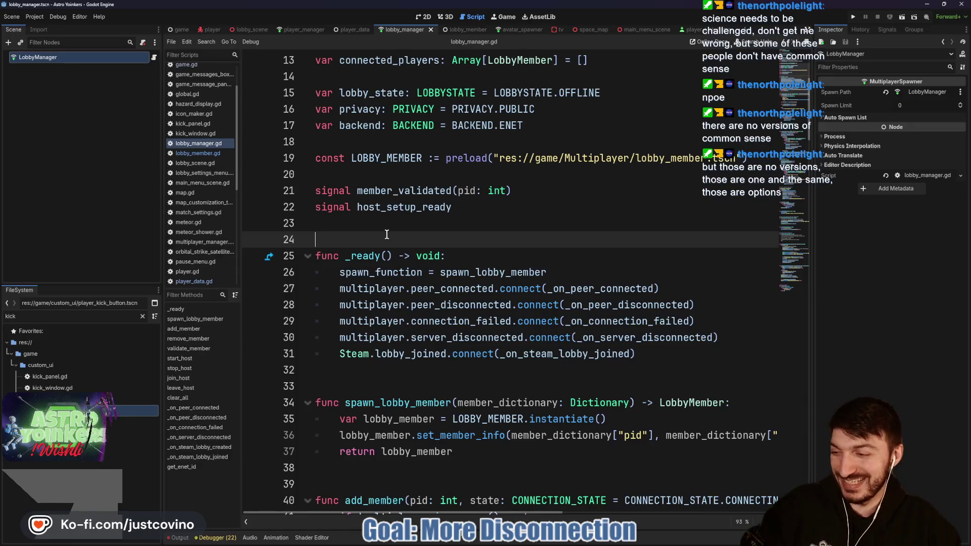
key("alt+Tab")
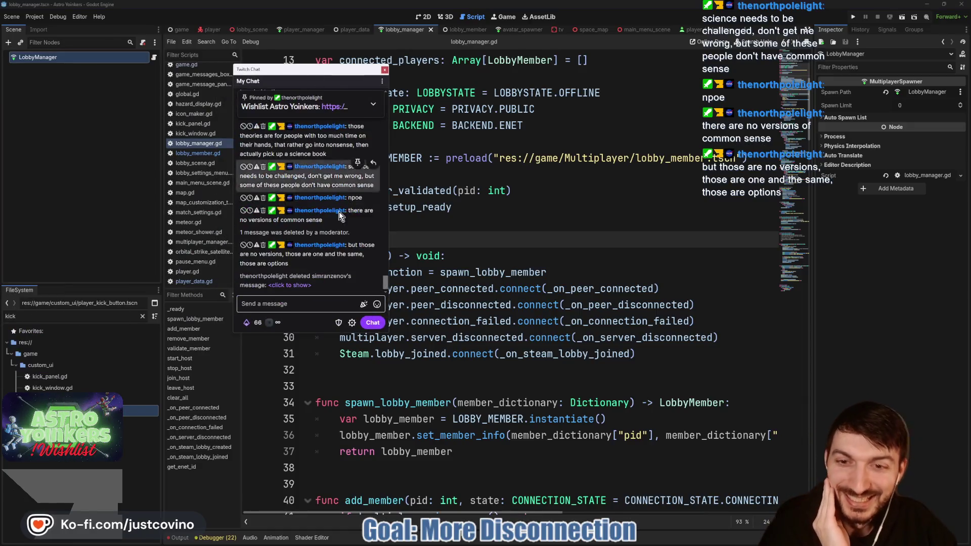
scroll(338, 212, "up", 3)
left_click_drag(288, 263, 267, 246)
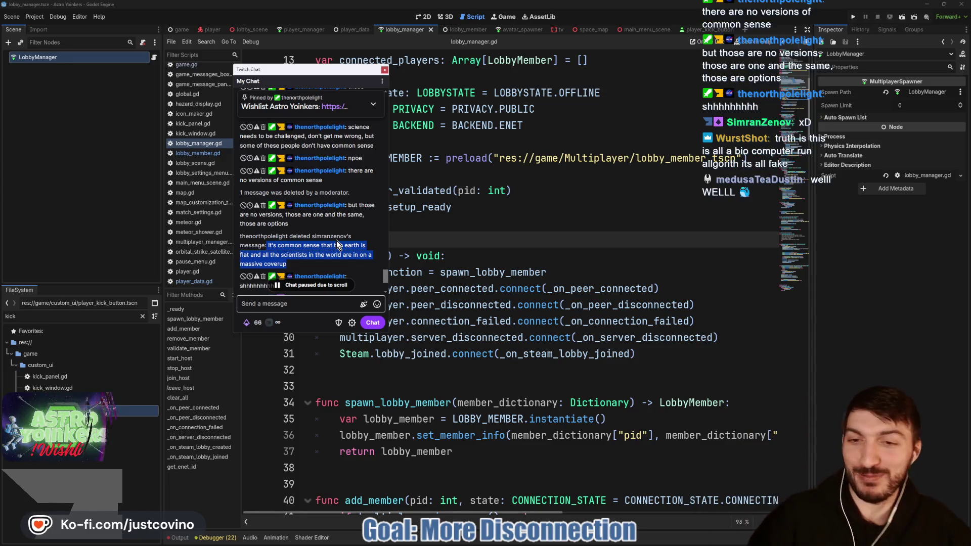
scroll(344, 238, "down", 3)
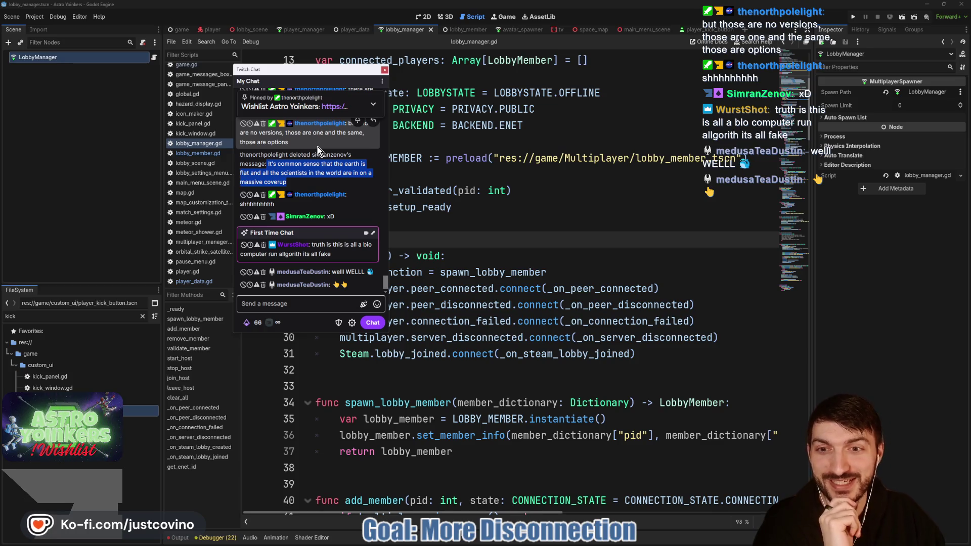
key("ctrl+w")
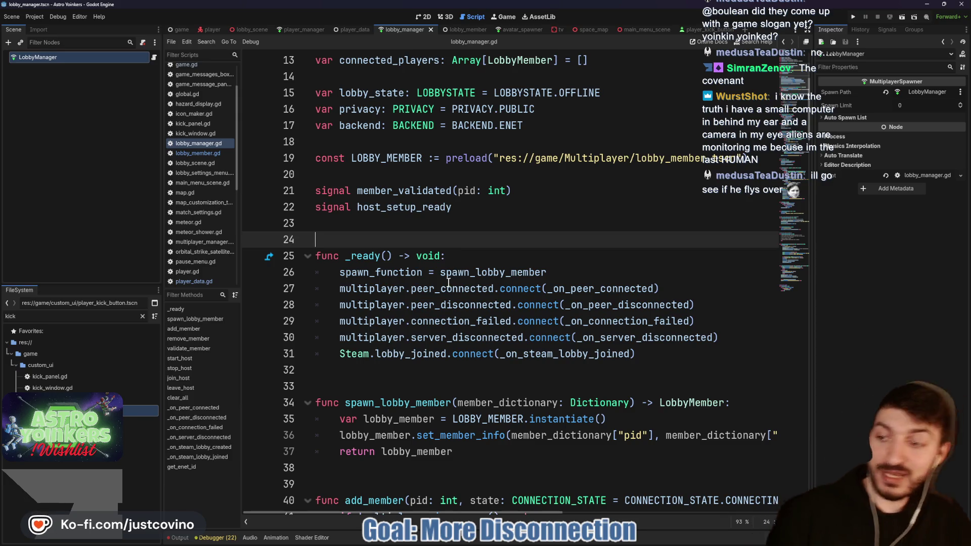
mouse_move(449, 282)
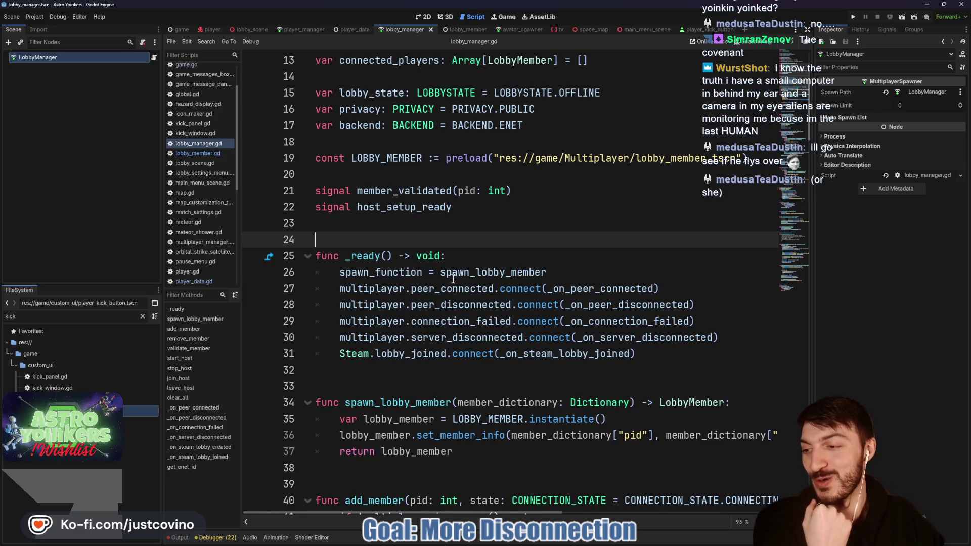
left_click(479, 252)
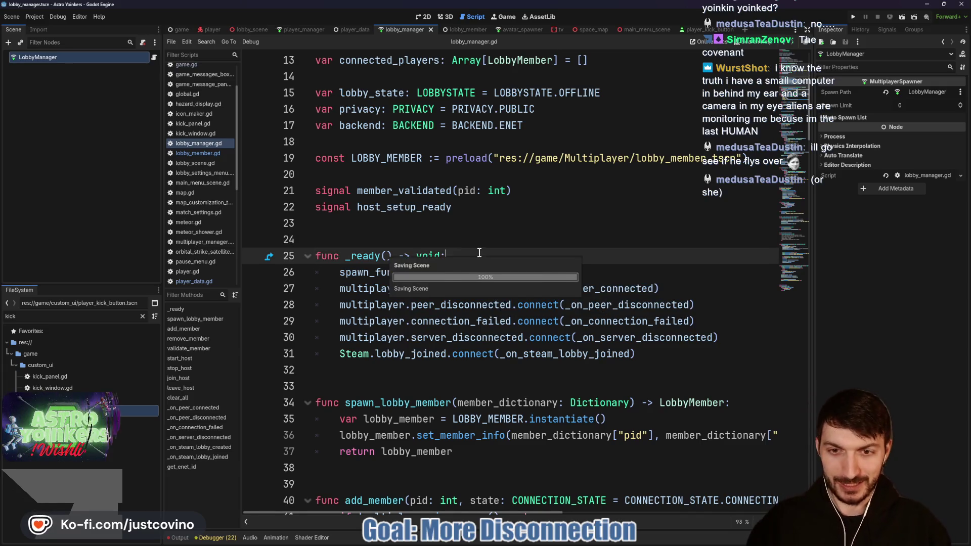
scroll(533, 223, "up", 1)
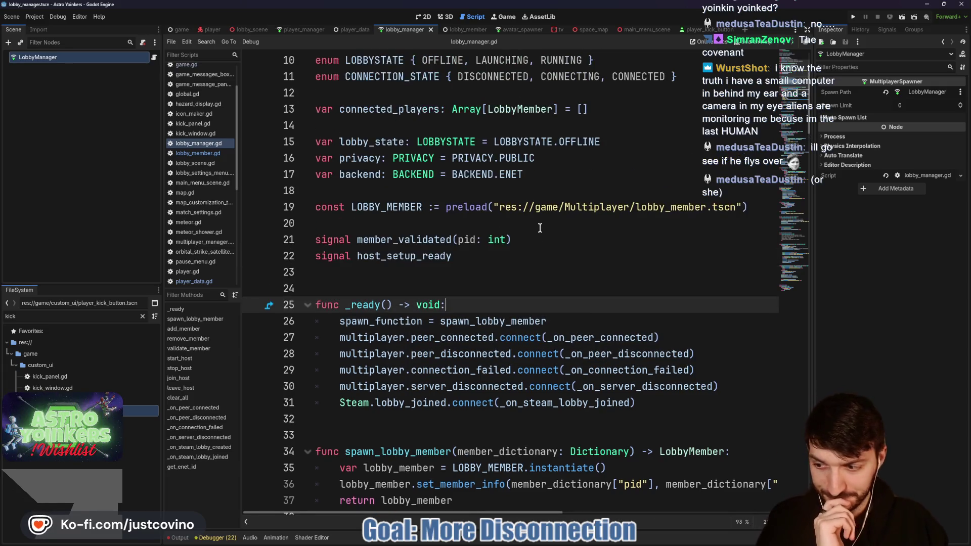
scroll(535, 227, "down", 1)
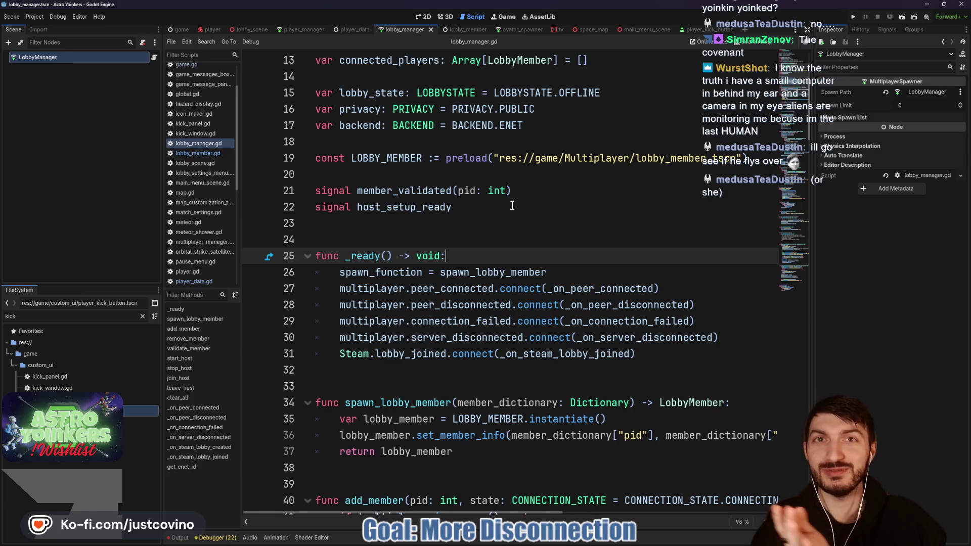
scroll(474, 232, "down", 3)
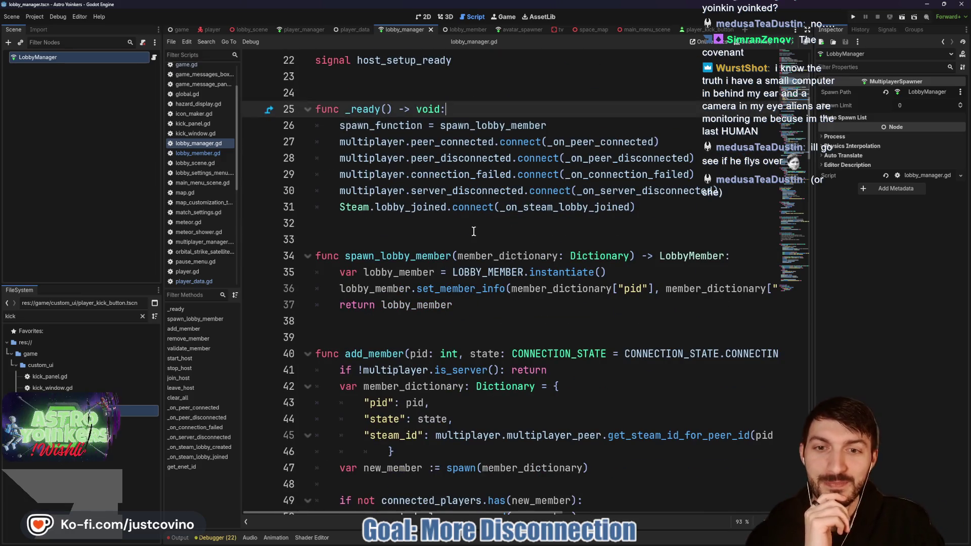
scroll(474, 231, "up", 1)
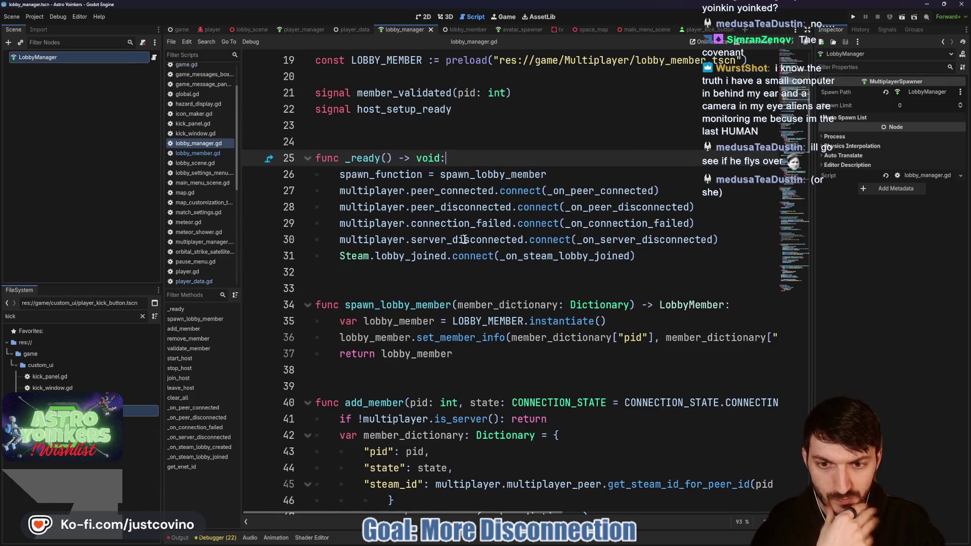
scroll(463, 238, "down", 5)
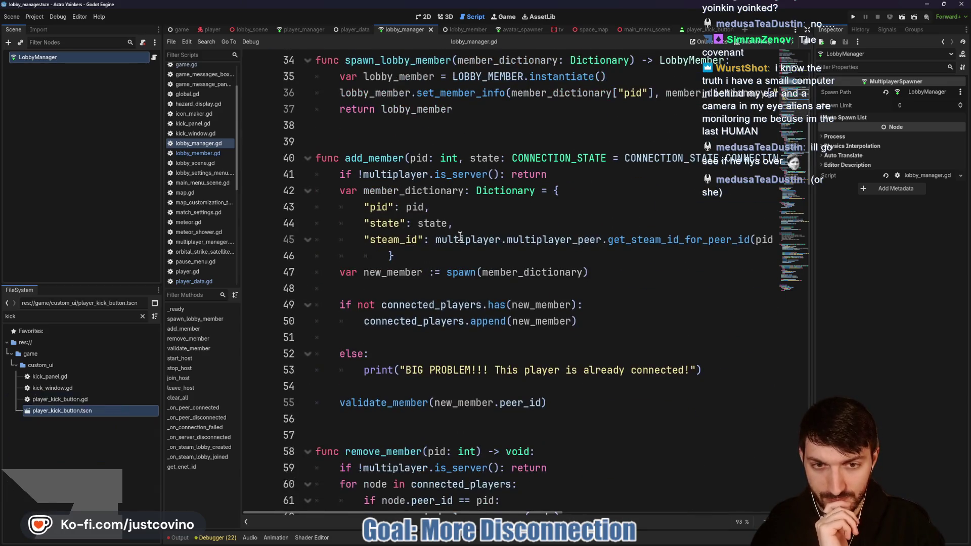
scroll(564, 239, "right", 10)
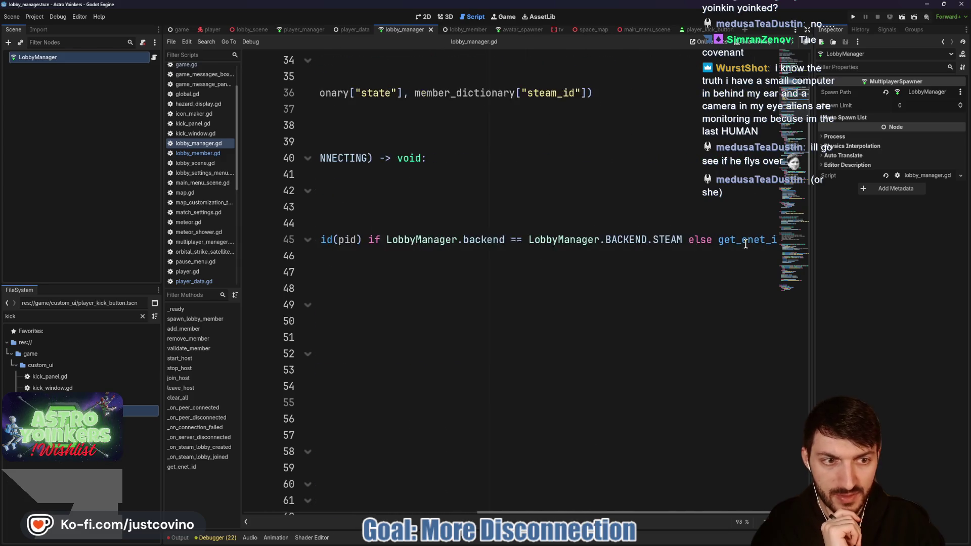
scroll(737, 241, "left", 10)
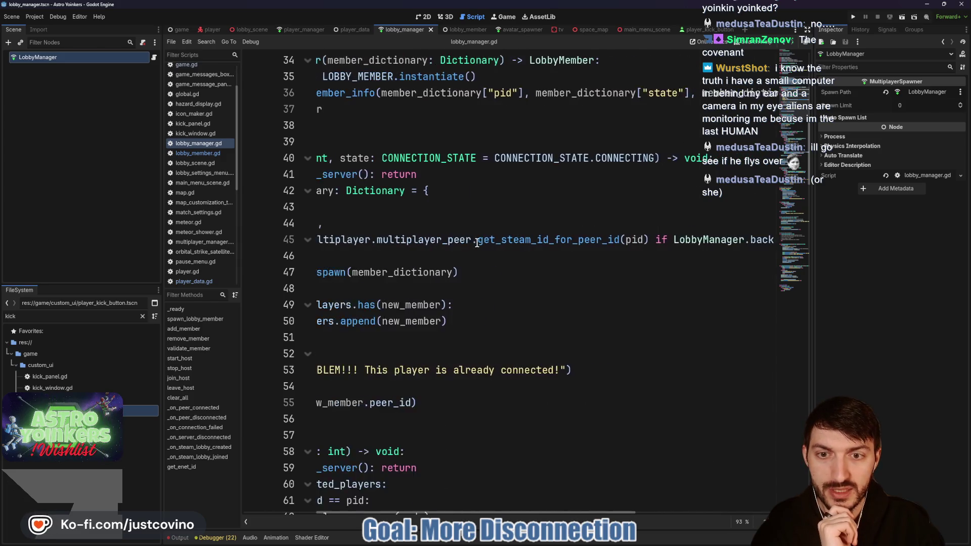
scroll(492, 202, "down", 4)
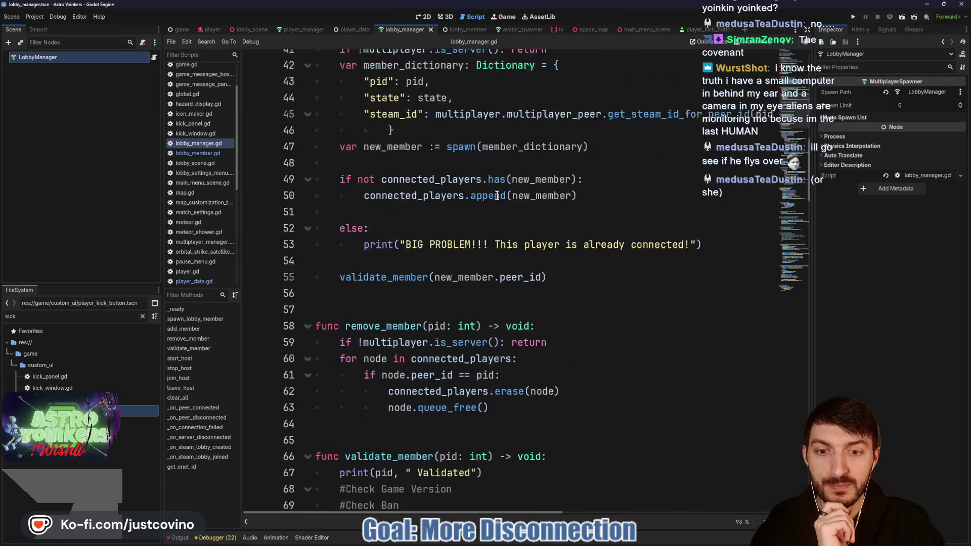
scroll(497, 195, "down", 5)
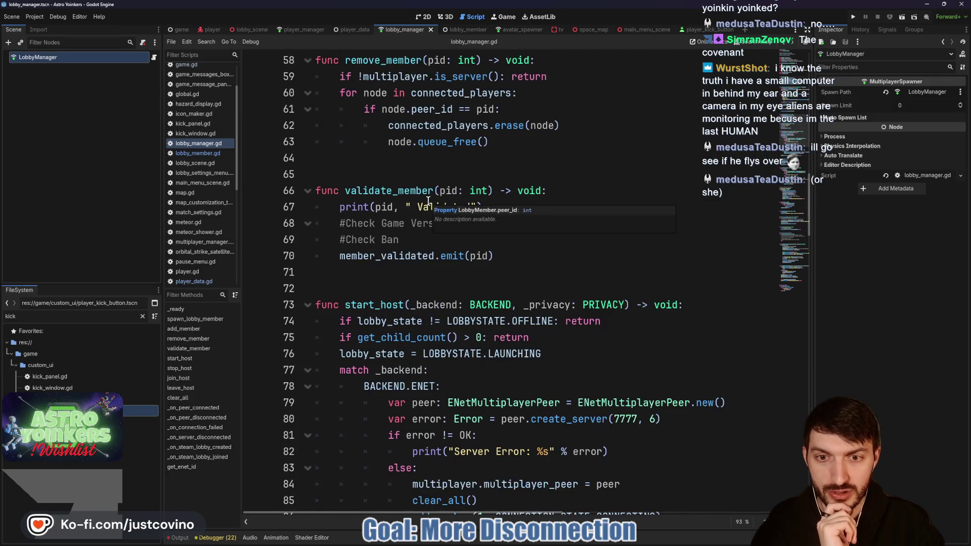
scroll(452, 197, "down", 3)
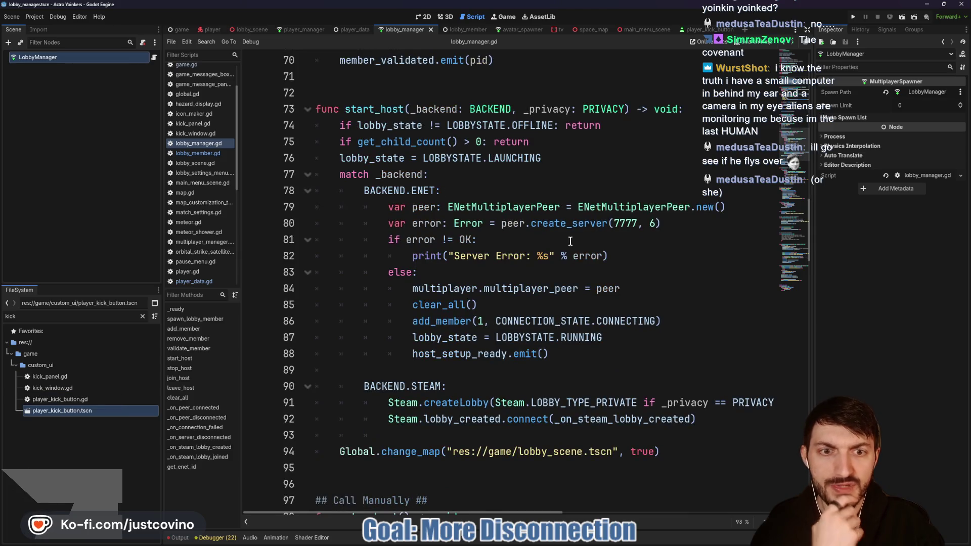
scroll(546, 238, "down", 2)
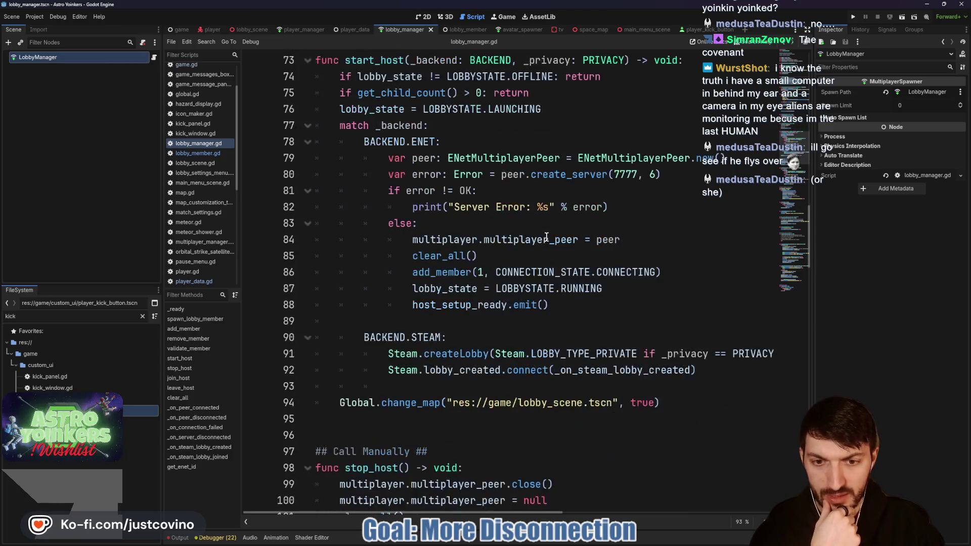
scroll(546, 238, "down", 4)
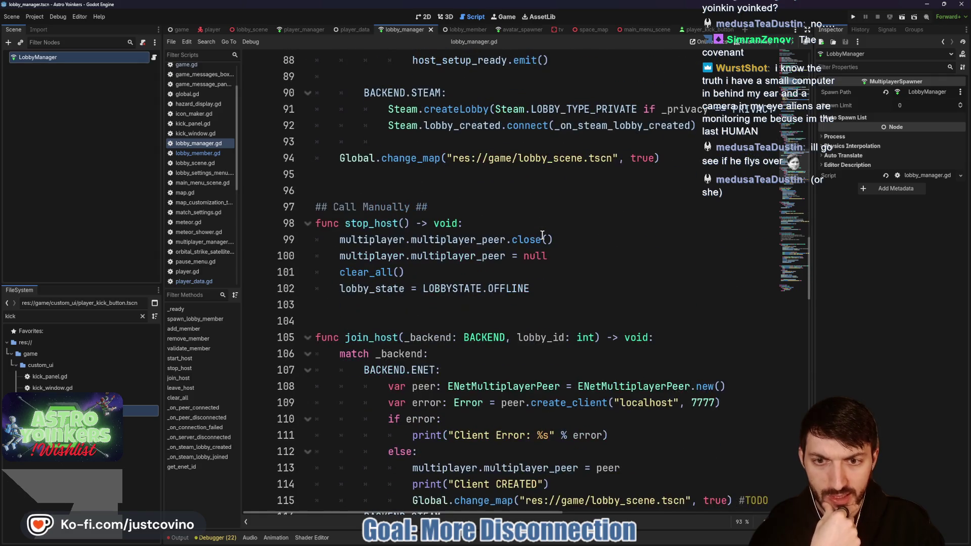
scroll(534, 231, "down", 3)
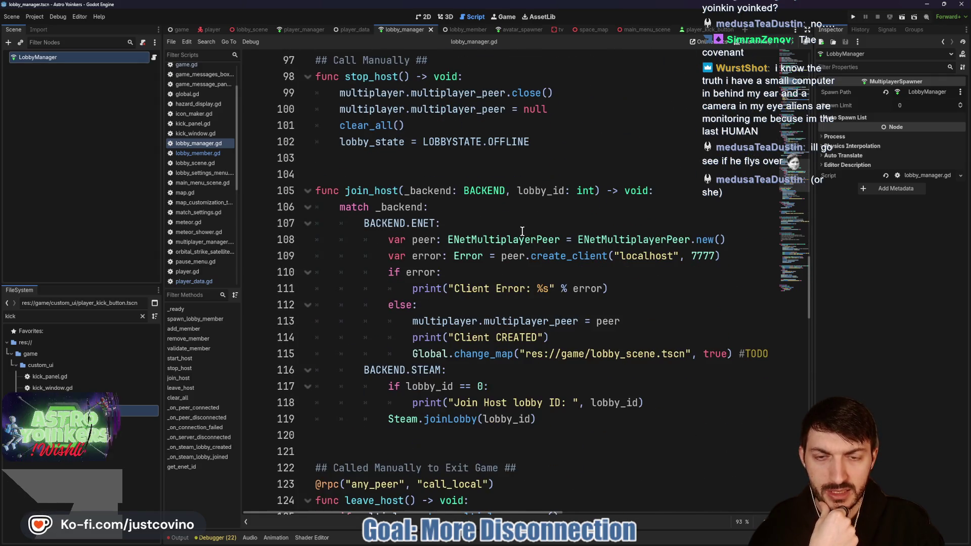
scroll(522, 232, "down", 1)
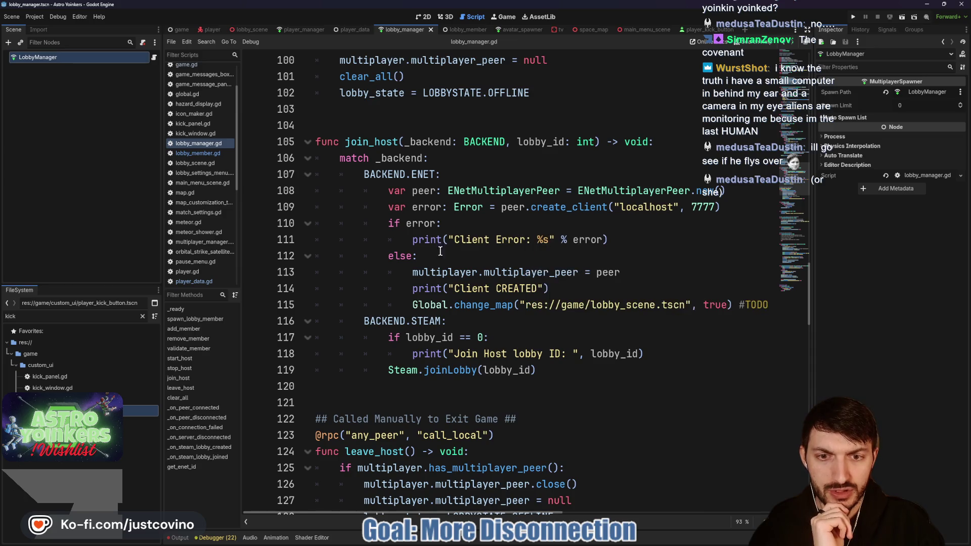
scroll(457, 273, "down", 4)
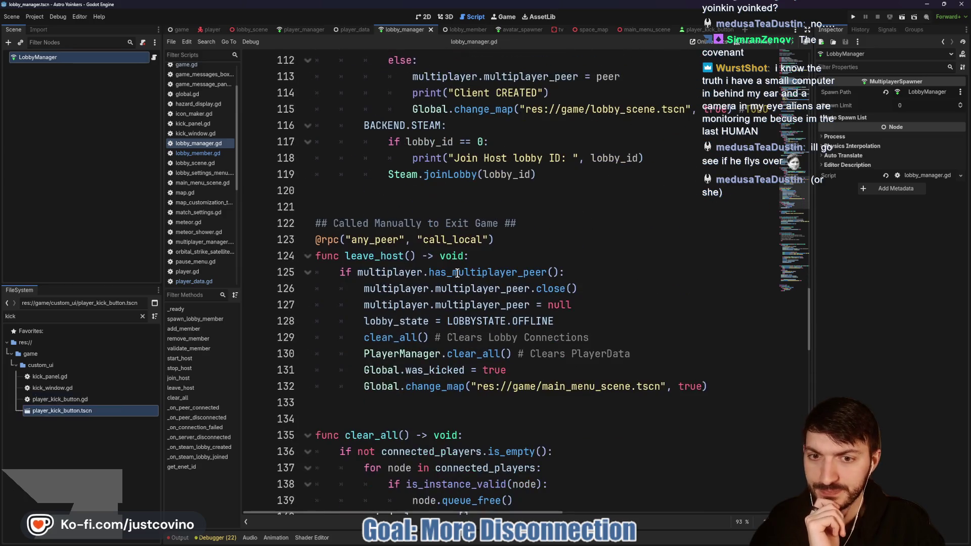
mouse_move(461, 272)
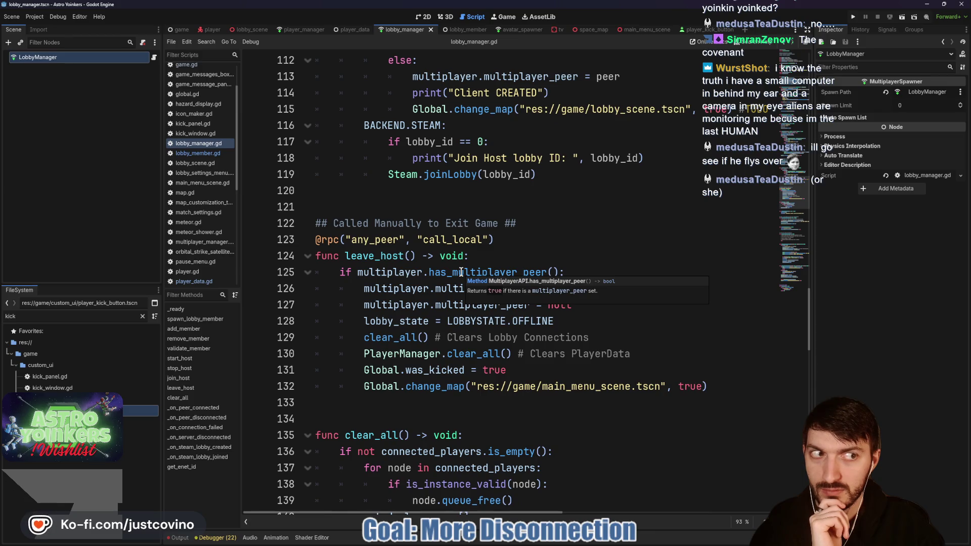
scroll(520, 242, "down", 2)
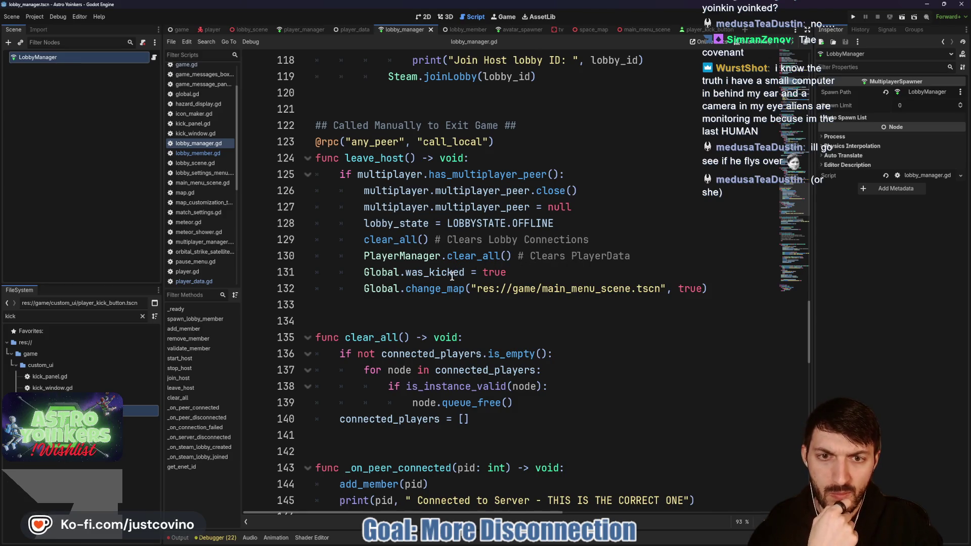
scroll(451, 276, "down", 2)
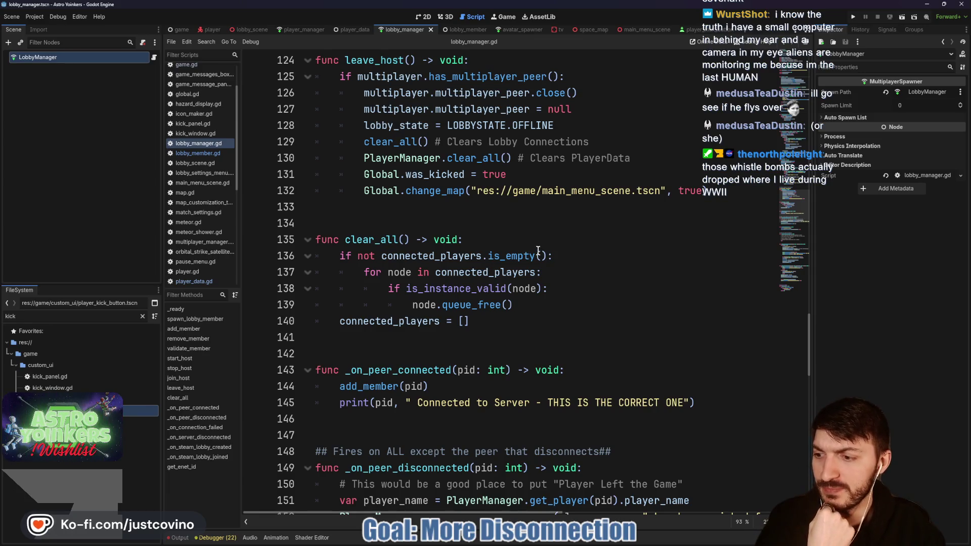
mouse_move(535, 249)
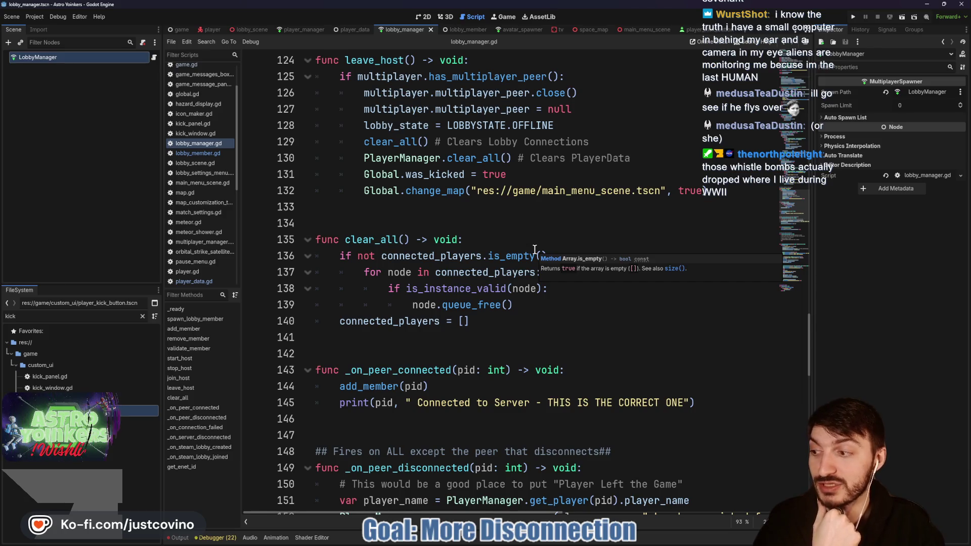
left_click(482, 217)
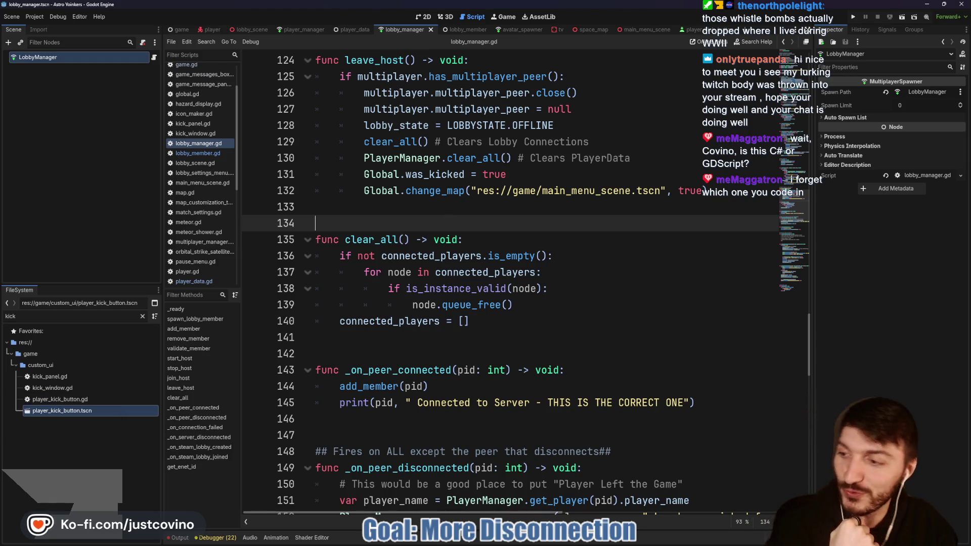
left_click_drag(56, 114, 332, 81)
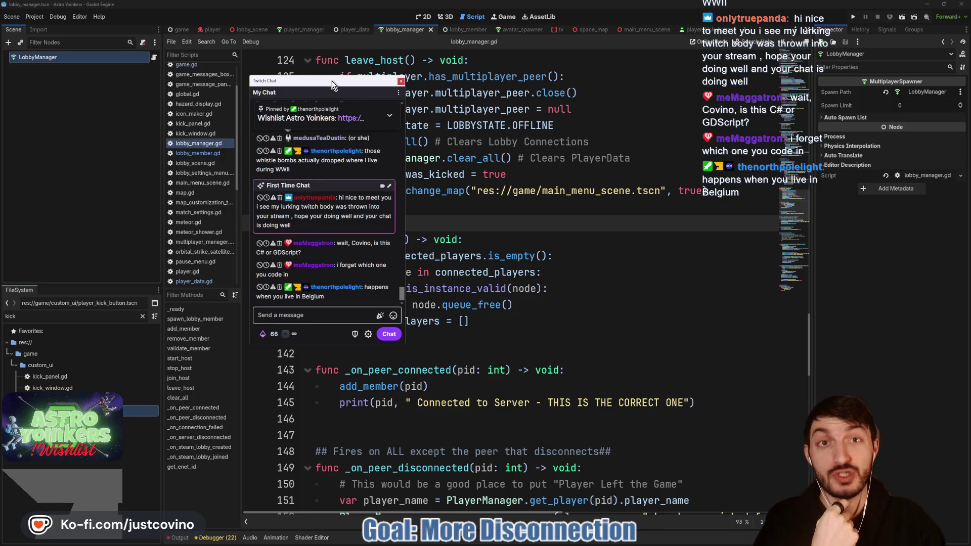
left_click_drag(332, 85, 83, 96)
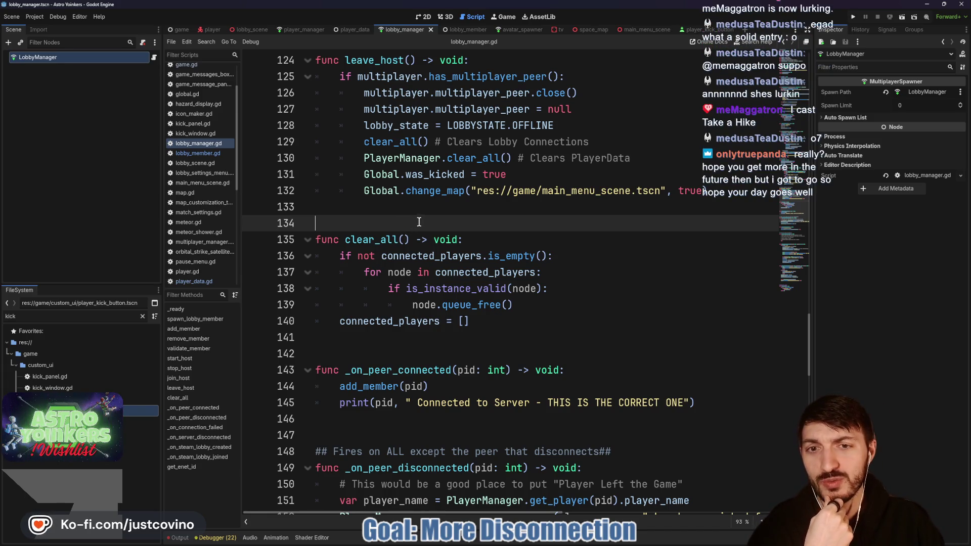
scroll(418, 222, "up", 1)
left_click(387, 256)
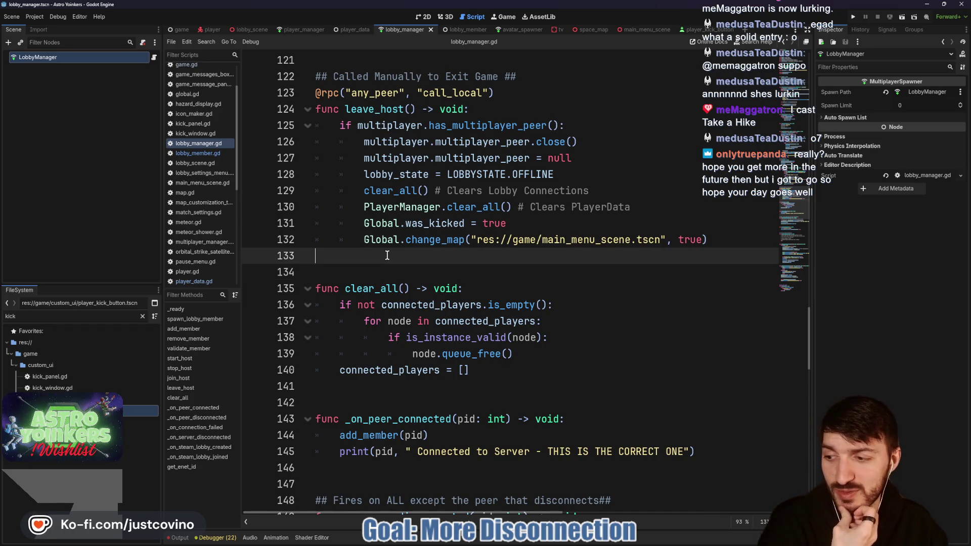
left_click(440, 265)
left_click(427, 256)
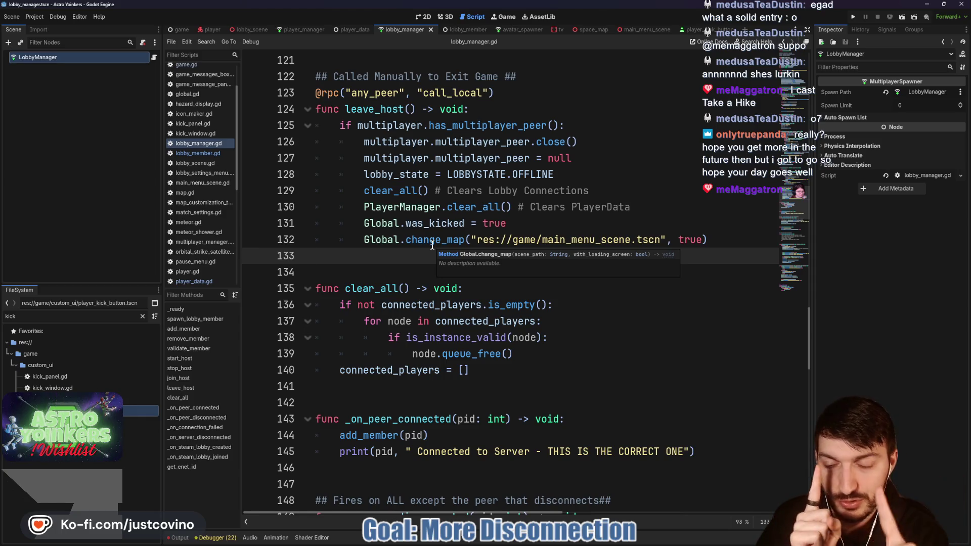
scroll(431, 245, "up", 4)
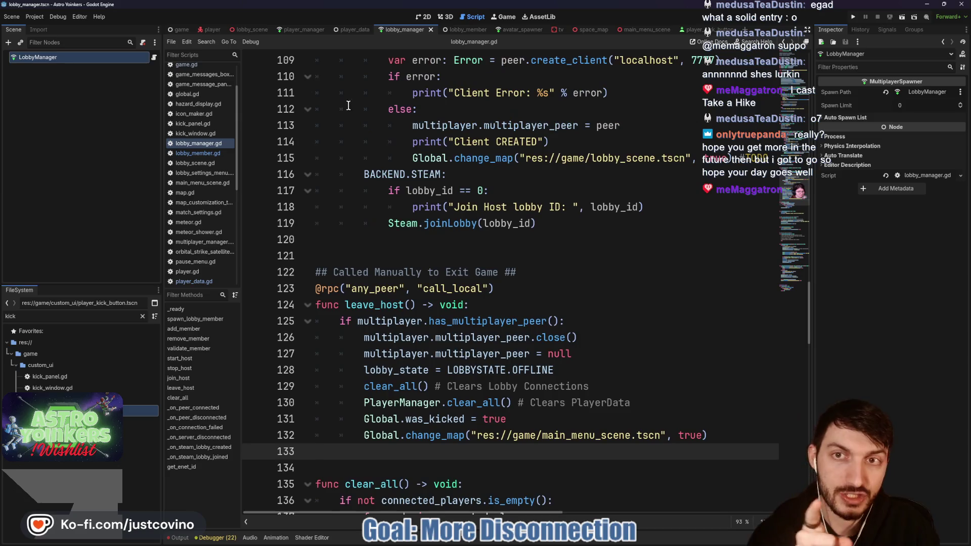
left_click(302, 29)
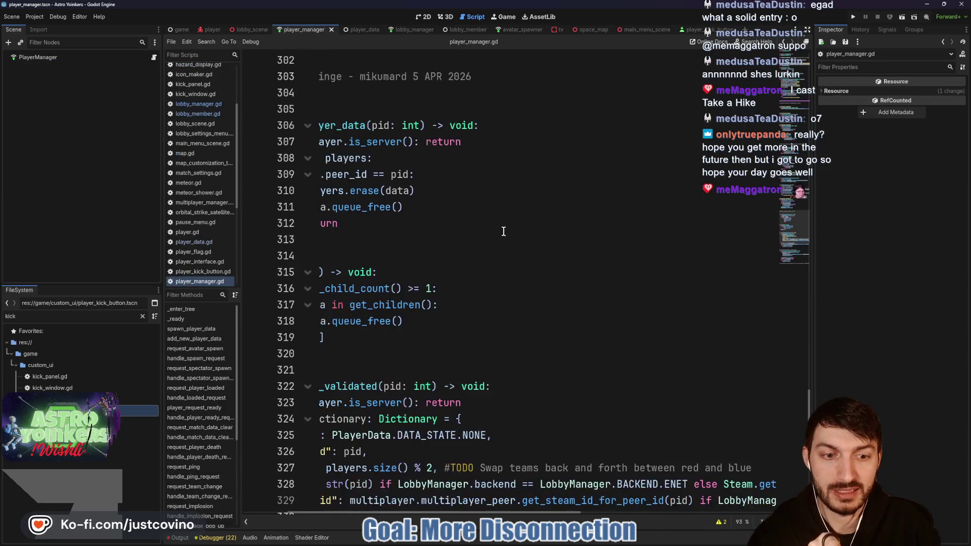
- Copy the Enet Testing get_enet_id() region from lobby_manager.gd to the end of player_manager.gd and save
scroll(599, 211, "right", 6)
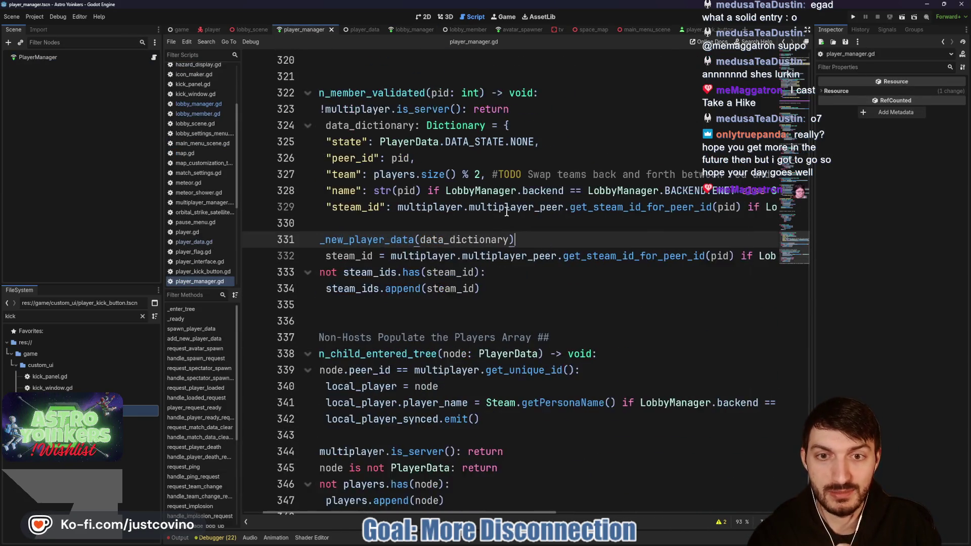
scroll(599, 212, "right", 5)
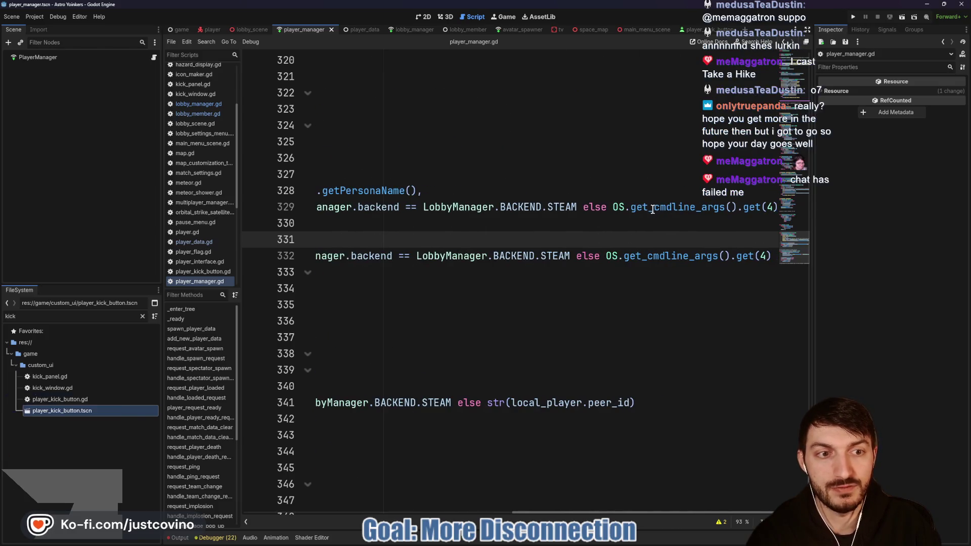
scroll(616, 206, "left", 11)
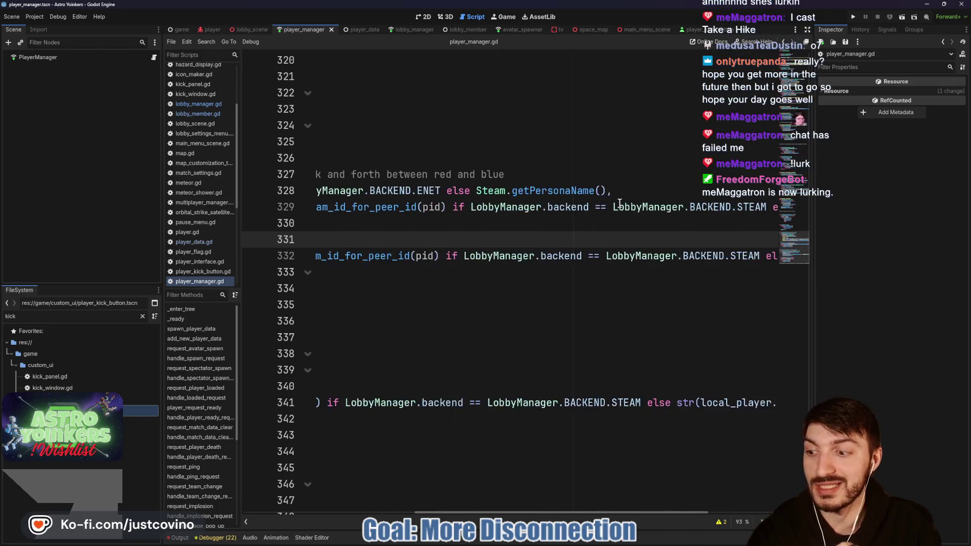
scroll(616, 202, "left", 2)
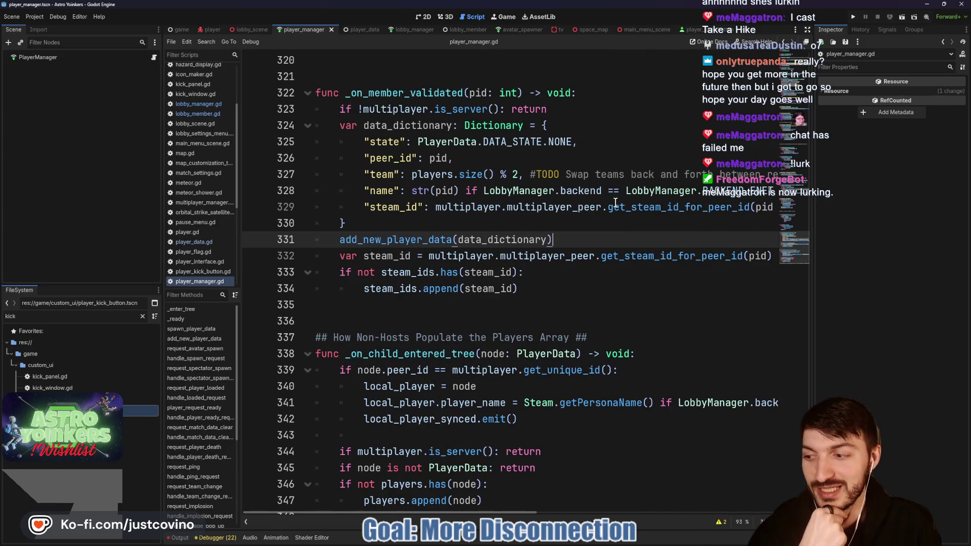
left_click(413, 29)
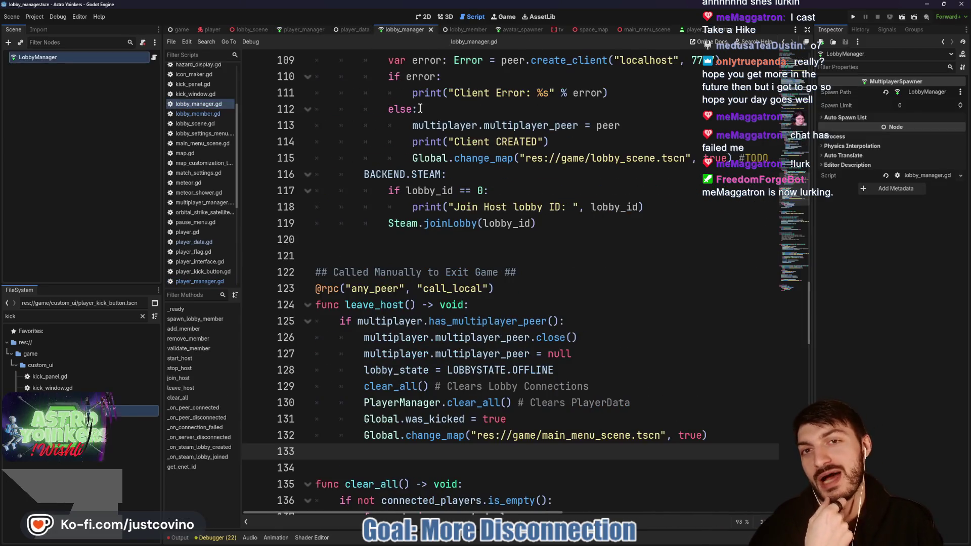
scroll(496, 223, "down", 20)
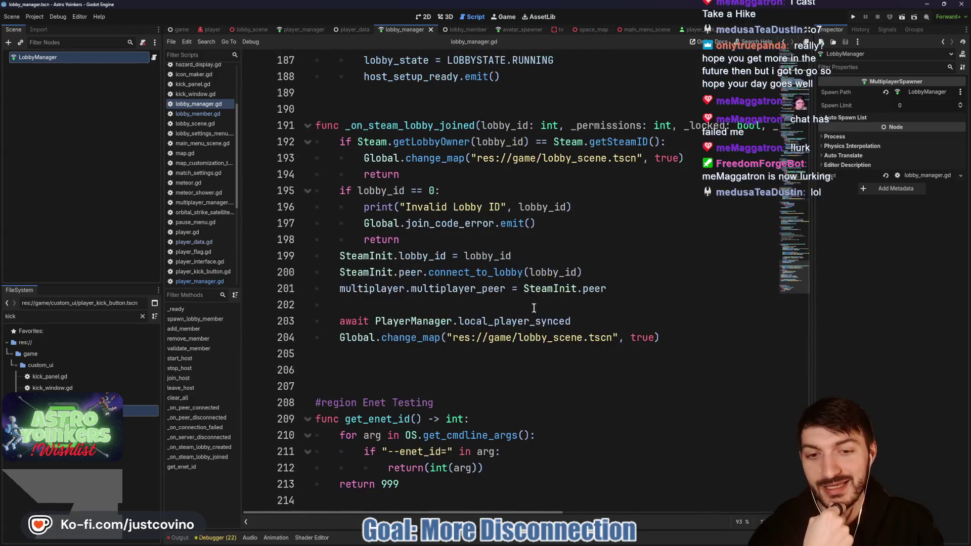
mouse_move(438, 484)
left_mouse_down()
mouse_move(364, 451)
mouse_move(315, 402)
left_mouse_up()
key("ctrl+c")
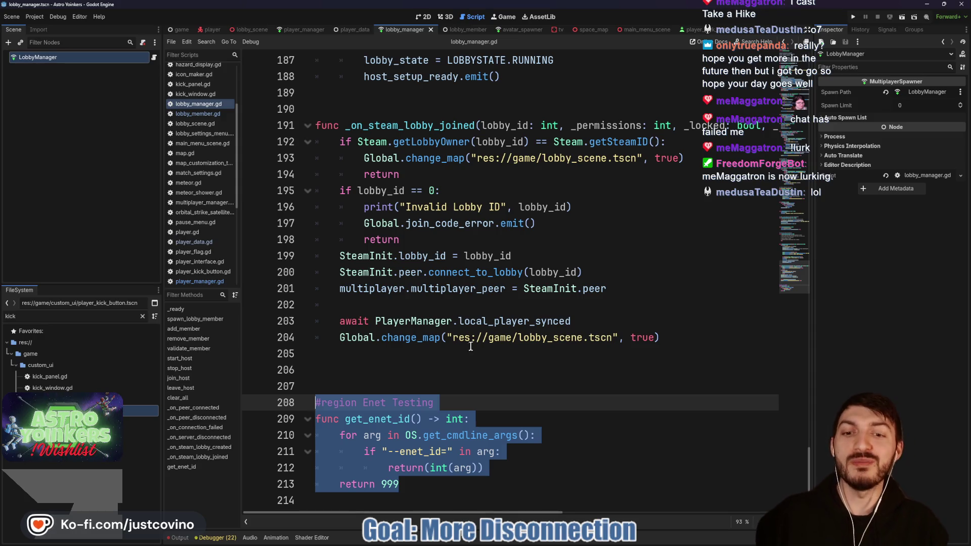
left_click(303, 30)
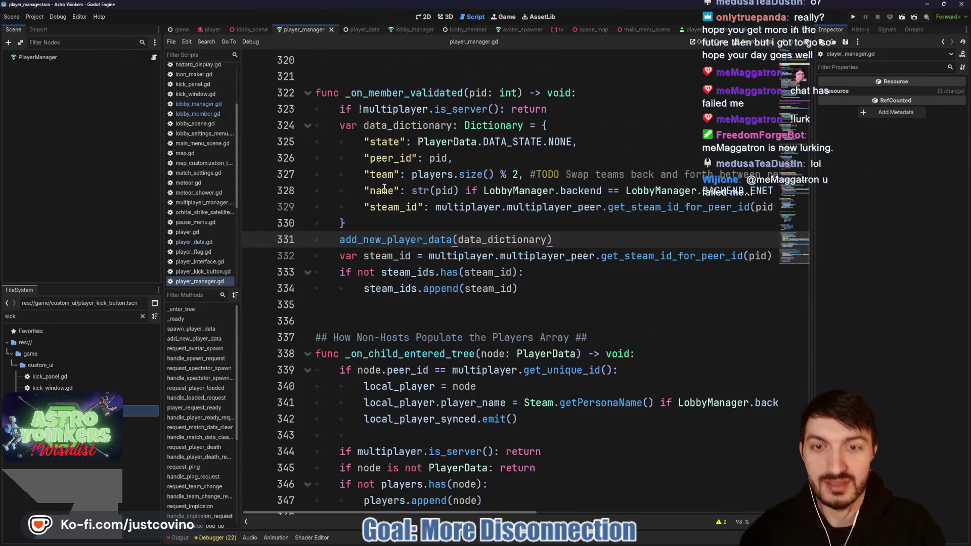
left_click(348, 499)
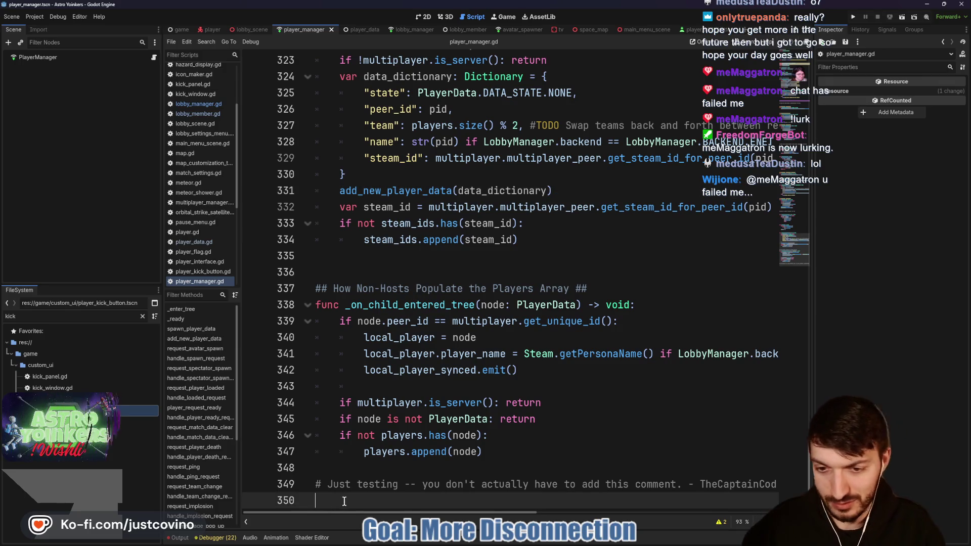
key("Return")
key("Return")
key("Up")
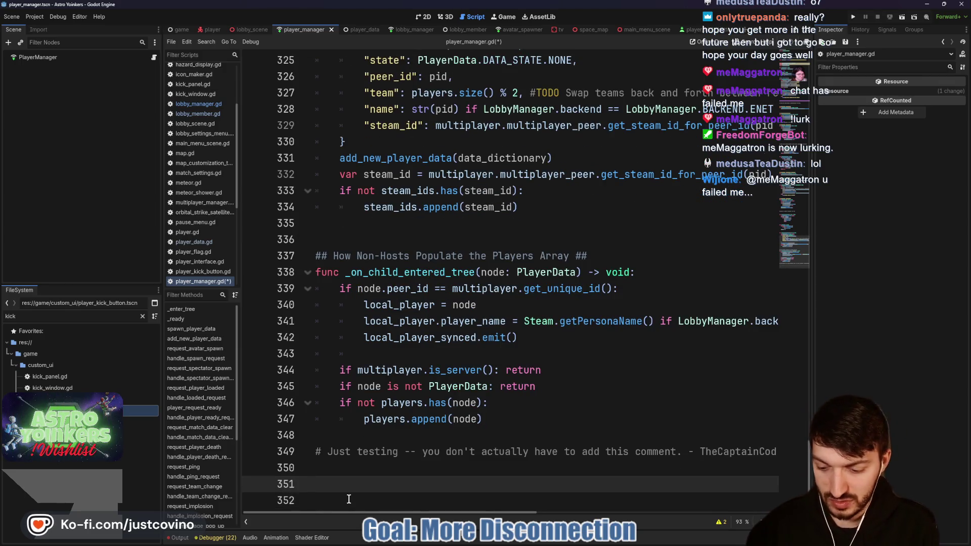
key("ctrl+v")
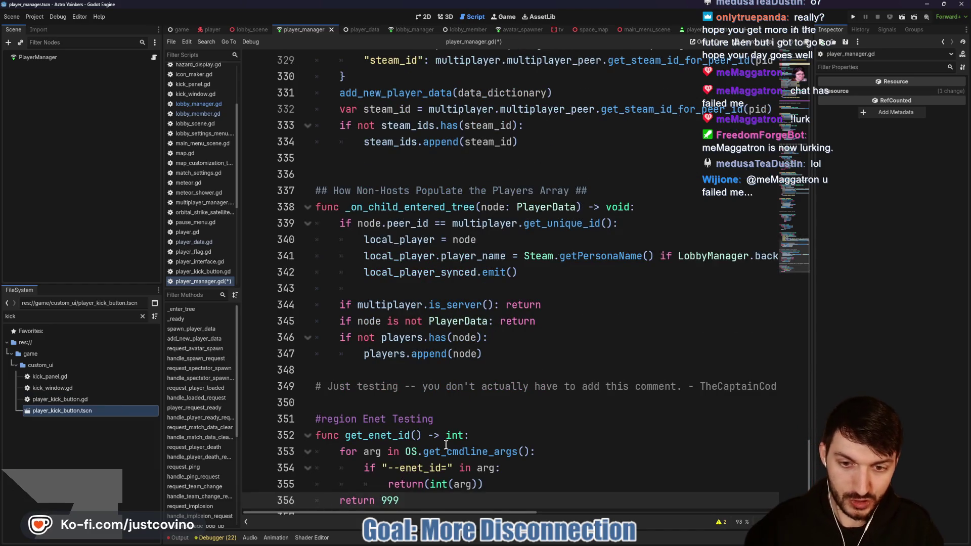
key("ctrl+s")
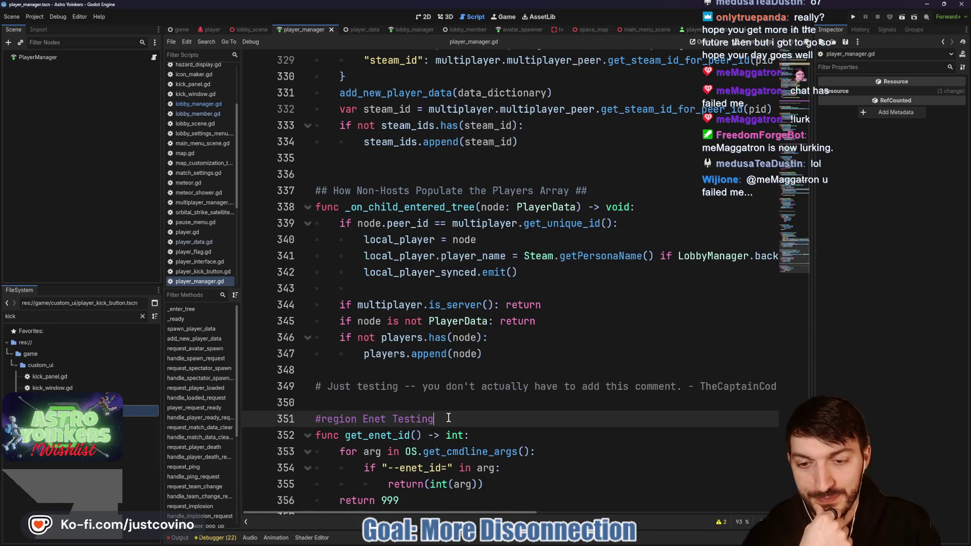
- Replace OS.get_cmdline_args().get(4) on lines 329 and 332 with get_enet_id() and save
scroll(458, 424, "up", 5)
scroll(457, 423, "down", 6)
scroll(458, 424, "up", 5)
scroll(714, 270, "right", 10)
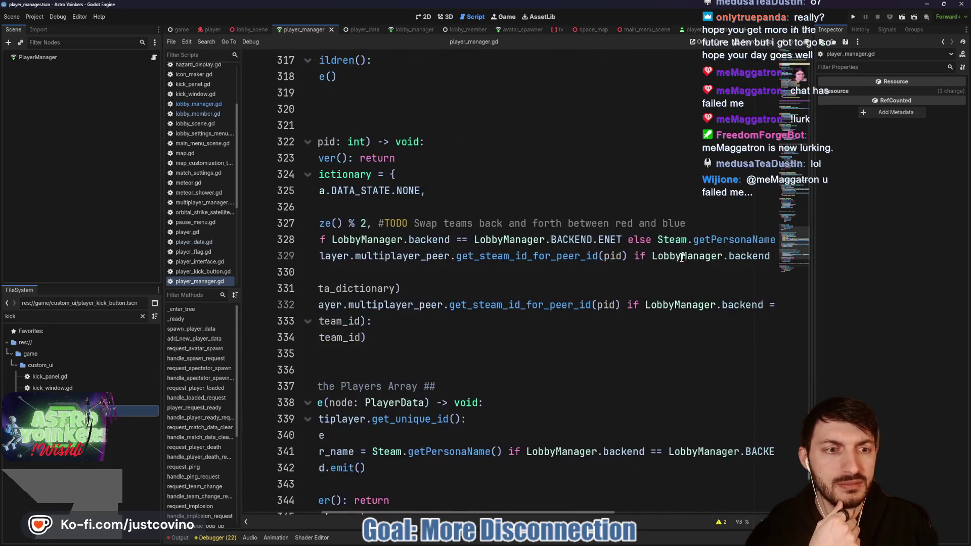
scroll(714, 270, "right", 3)
left_click_drag(612, 255, 779, 256)
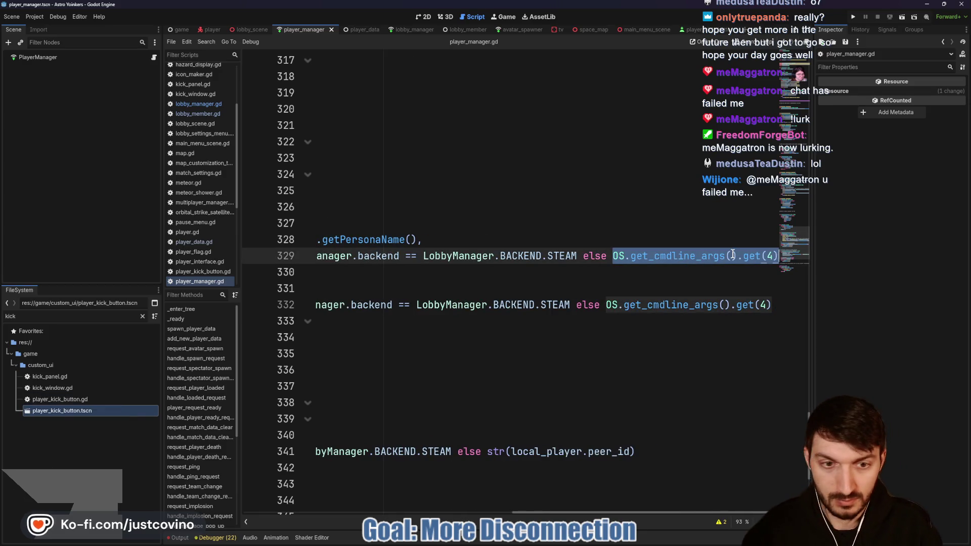
key("ctrl+d")
type("get")
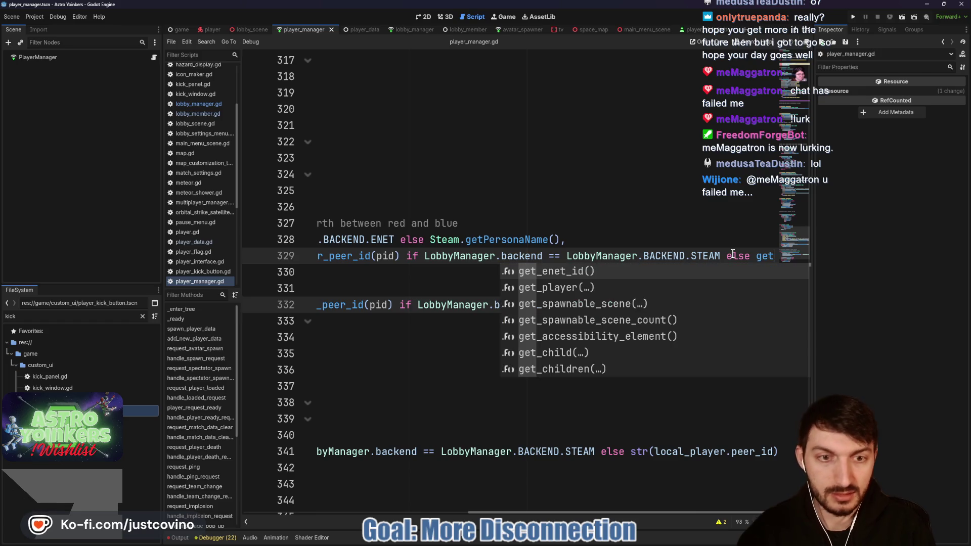
key("Return")
scroll(657, 280, "left", 10)
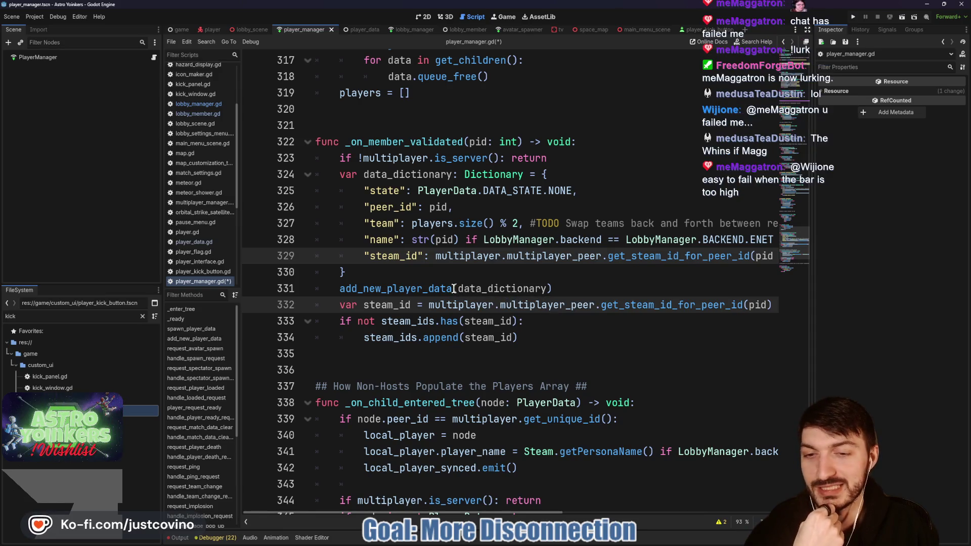
left_click(464, 269)
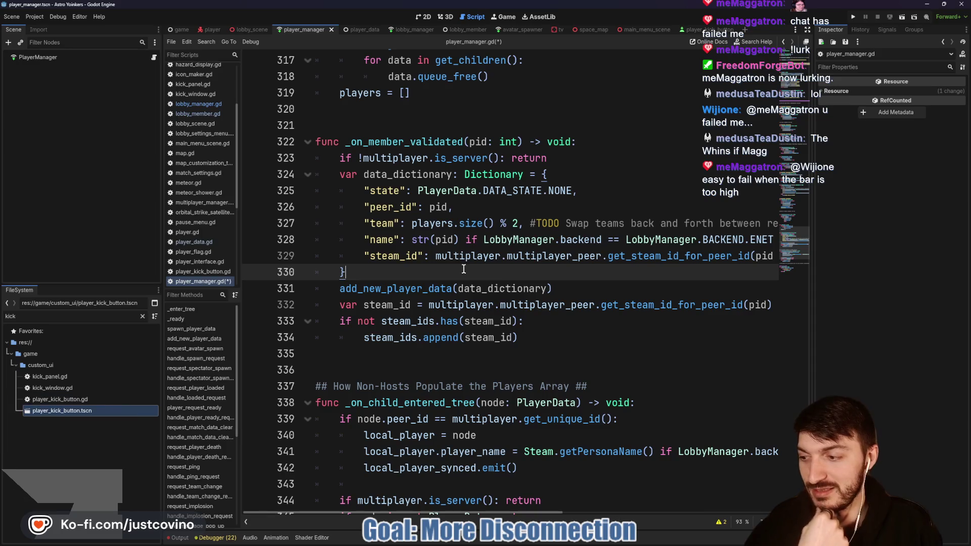
key("ctrl+s")
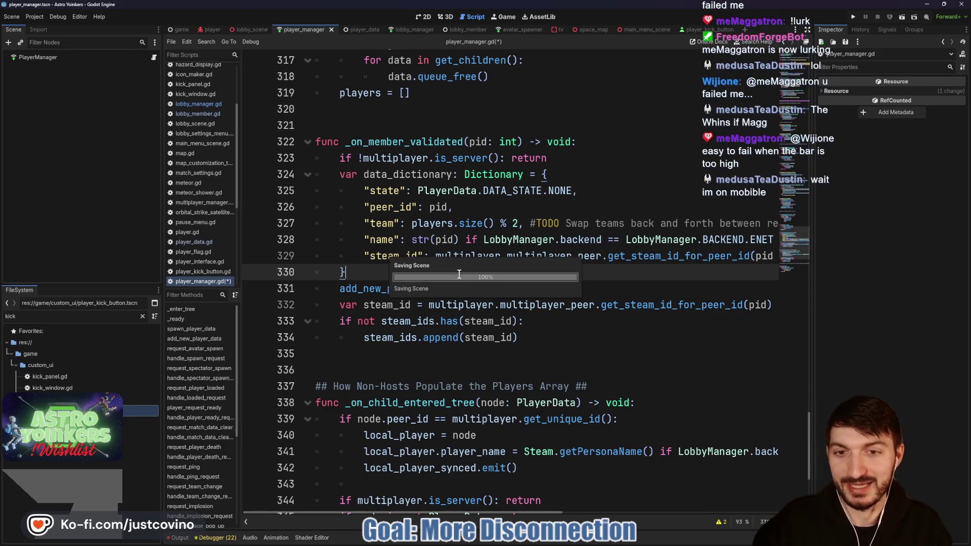
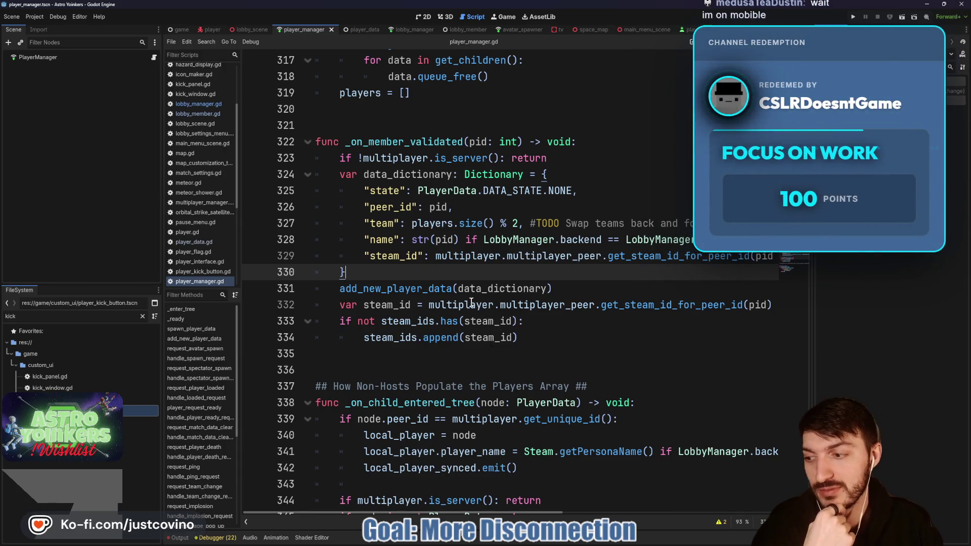
- Inspect the steam_id entry and add_new_player_data call around lines 328–331 of player_manager.gd
mouse_move(471, 302)
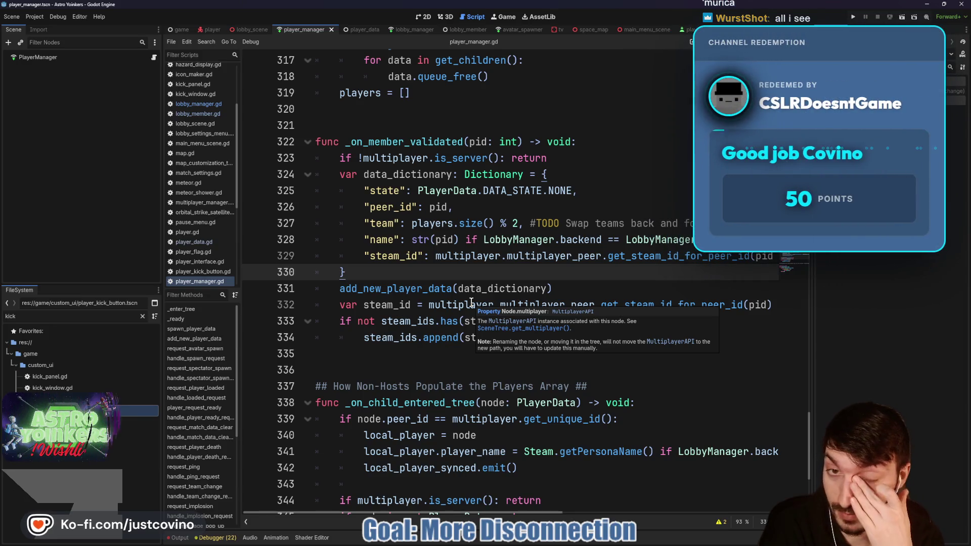
left_click(414, 263)
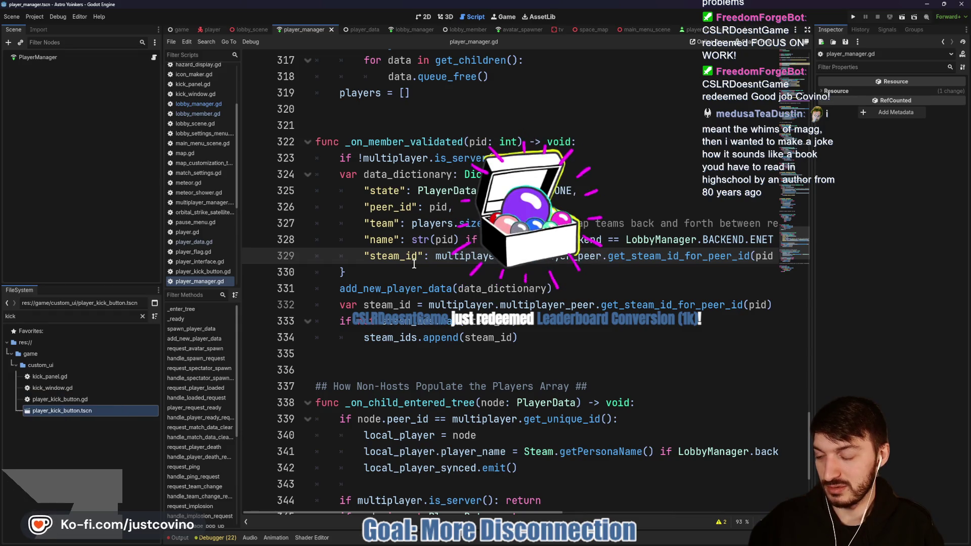
left_click(415, 271)
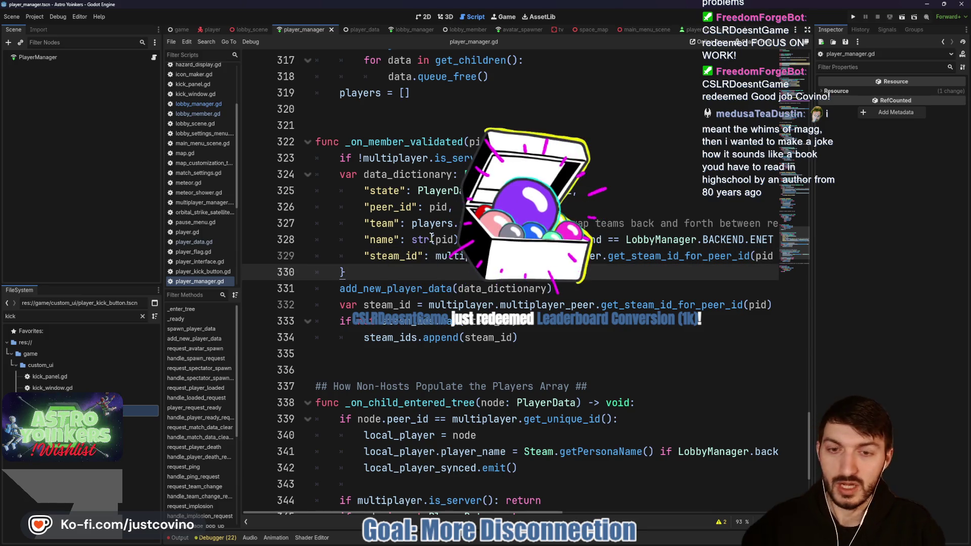
left_click(426, 287)
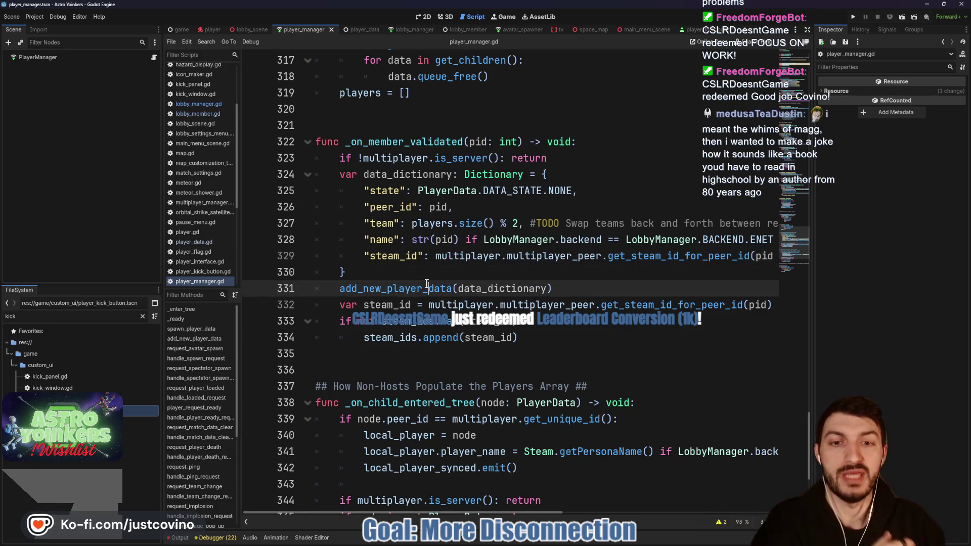
double_click(426, 286)
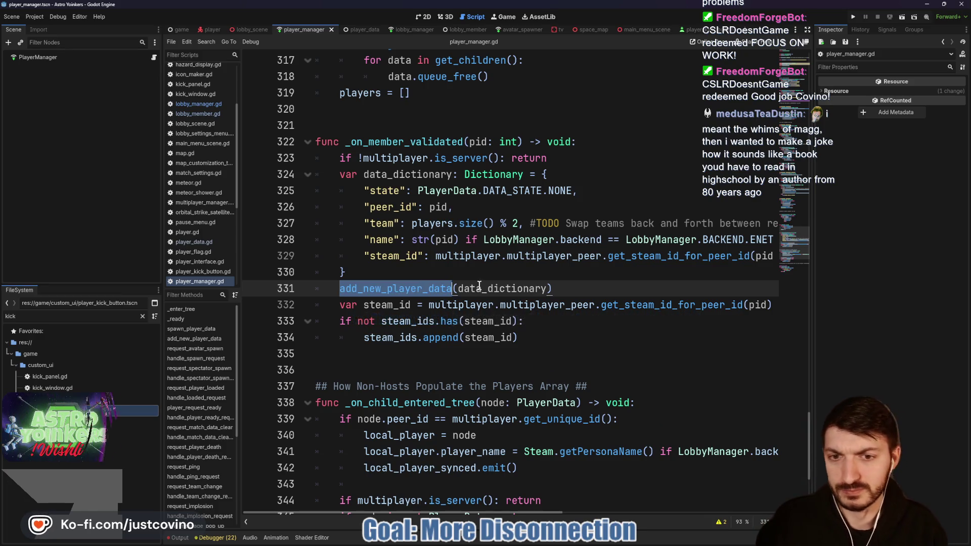
left_click_drag(363, 255, 596, 239)
left_click(431, 285)
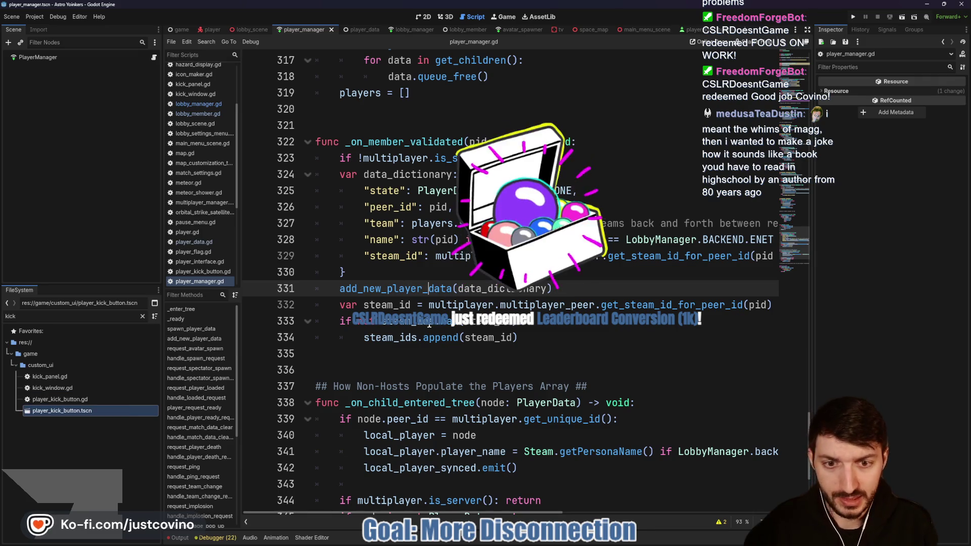
scroll(447, 324, "right", 3)
scroll(447, 324, "left", 3)
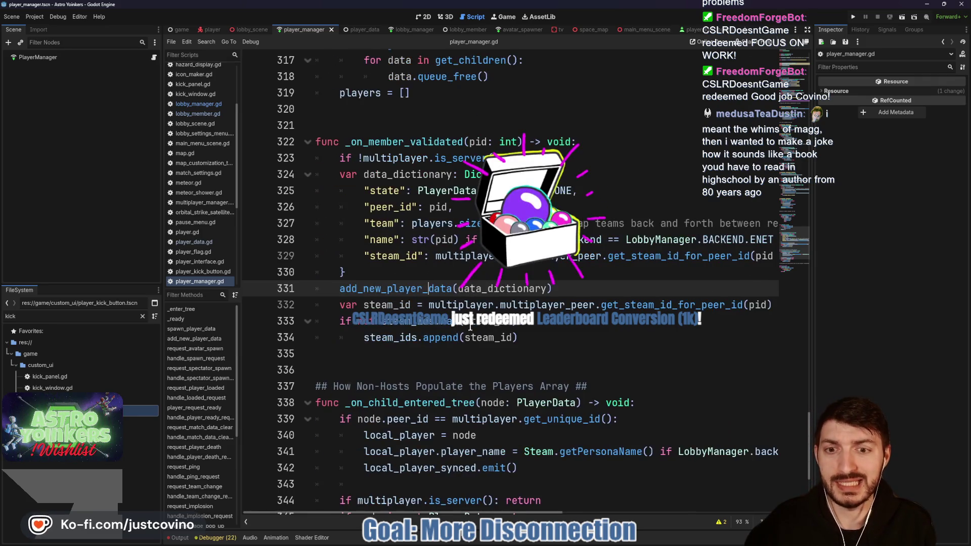
- Switch to player_data.gd and select the generate_data_dictionary function name
left_click(364, 29)
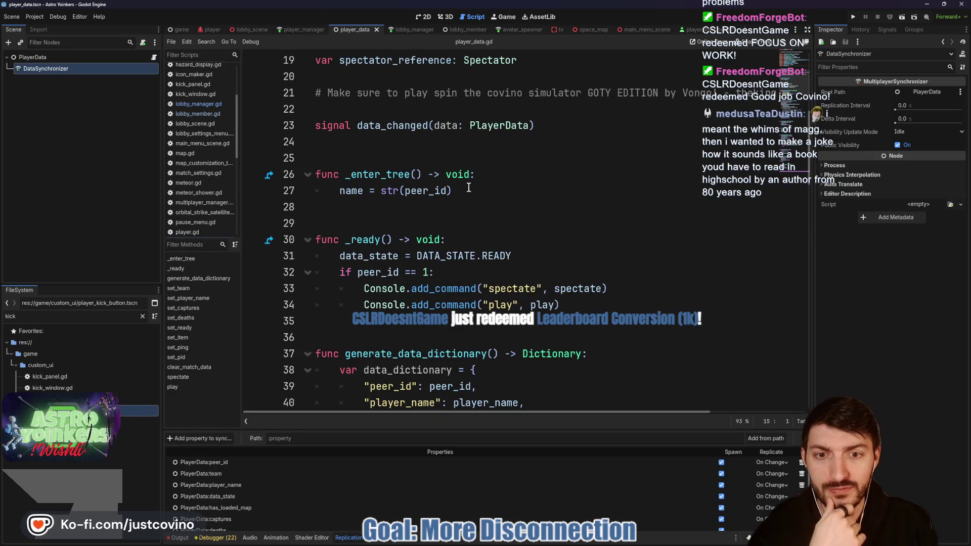
scroll(470, 191, "down", 1)
scroll(464, 193, "down", 3)
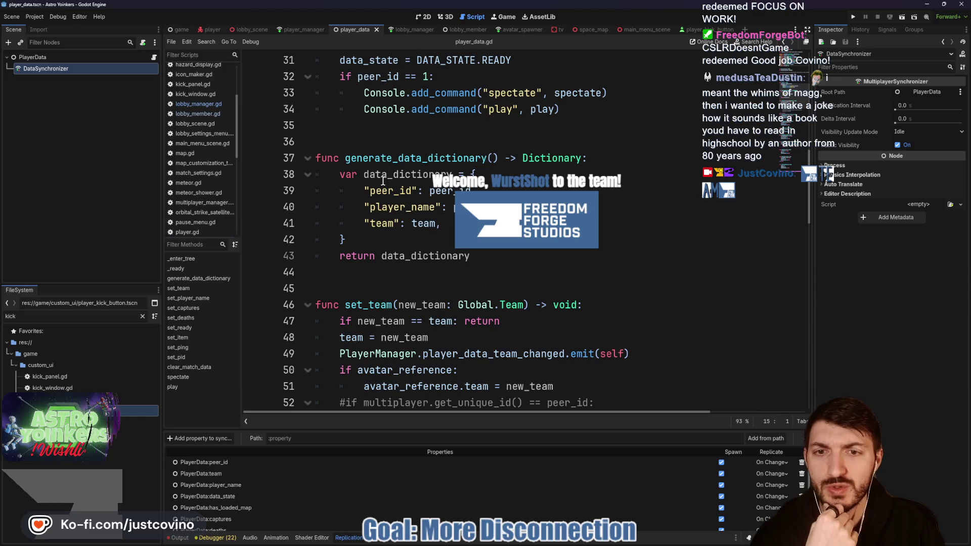
left_click(395, 190)
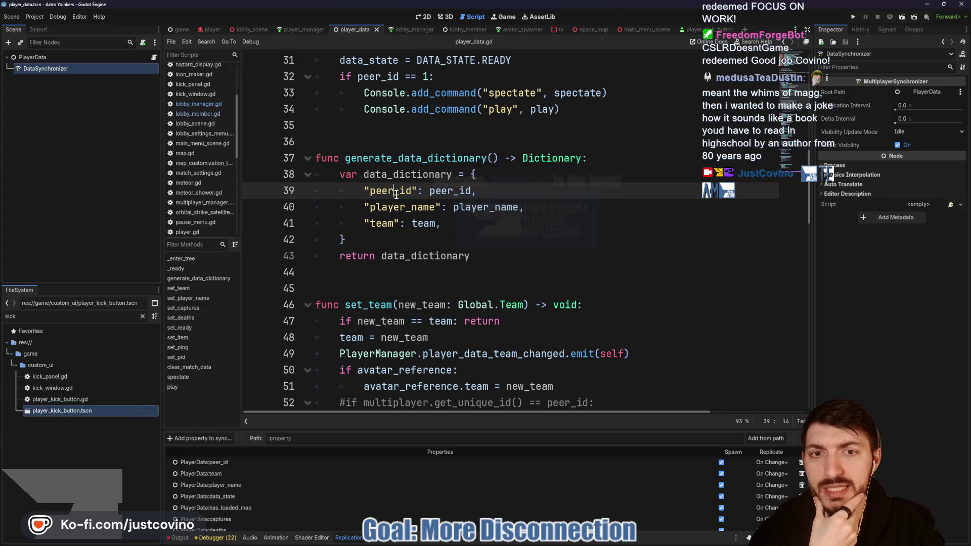
double_click(385, 158)
- Search all project files for generate_data_dictionary, finding matches in player_manager.gd and player_data.gd
scroll(420, 182, "down", 4)
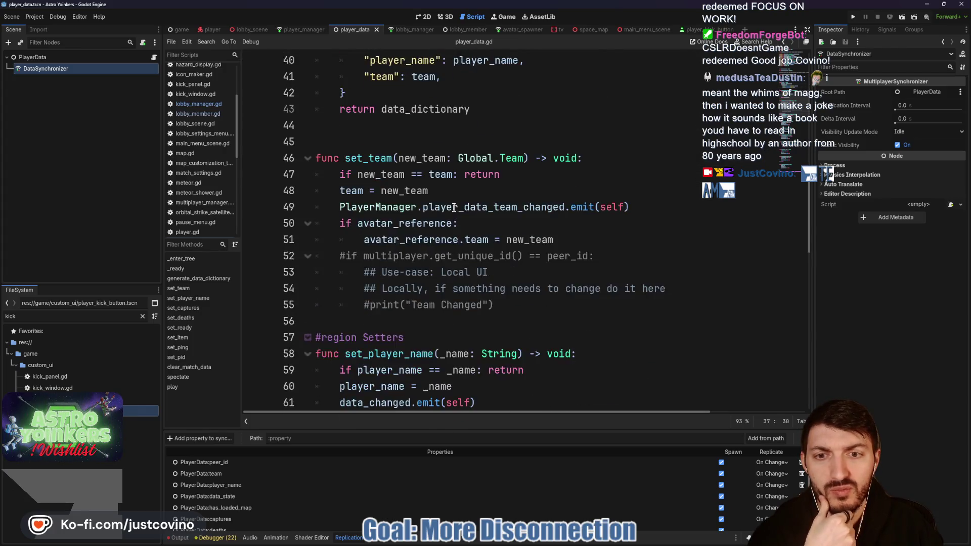
scroll(454, 207, "up", 6)
scroll(454, 208, "up", 5)
scroll(445, 205, "down", 4)
scroll(444, 204, "down", 3)
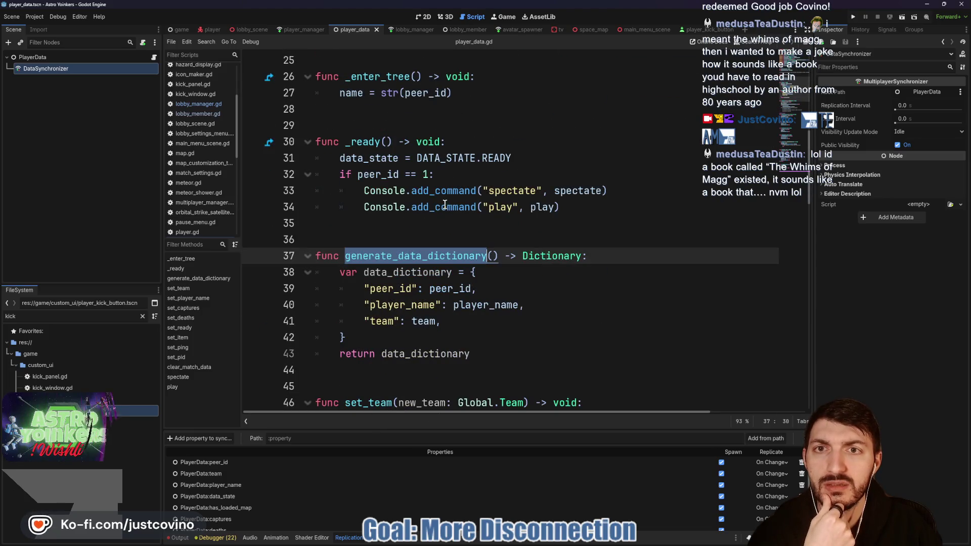
scroll(440, 204, "down", 1)
scroll(437, 204, "up", 1)
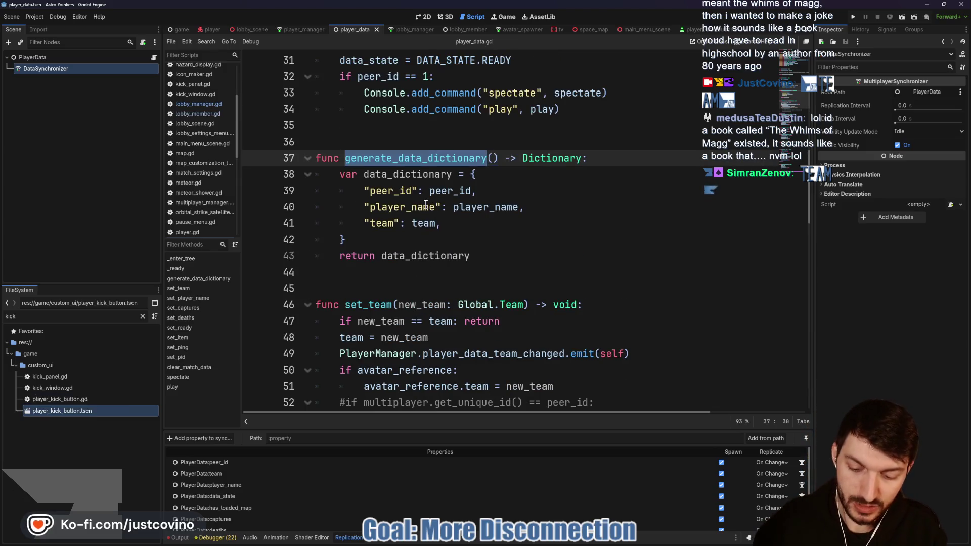
key("ctrl+shift+f")
left_click(489, 312)
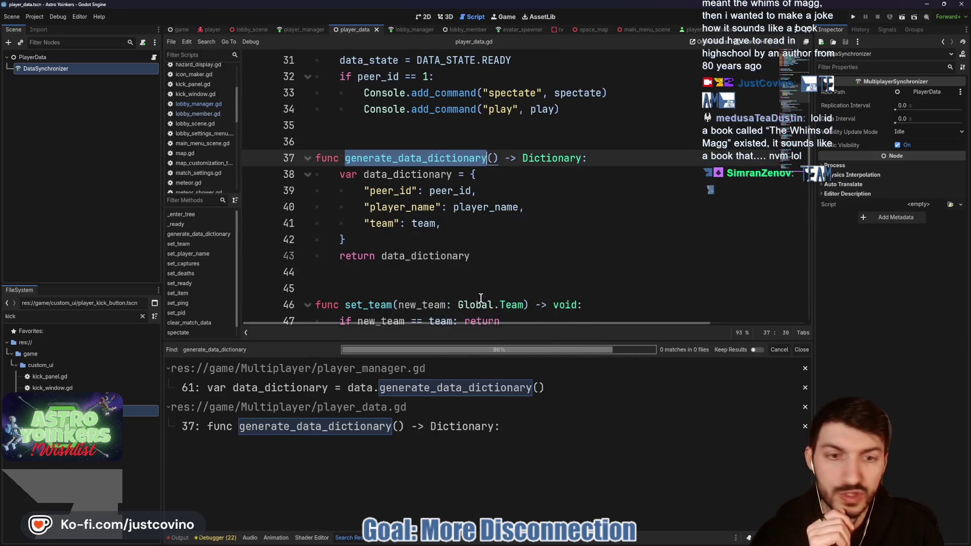
- Jump to the generate_data_dictionary call at player_manager.gd line 61 and close the search results
left_click(261, 387)
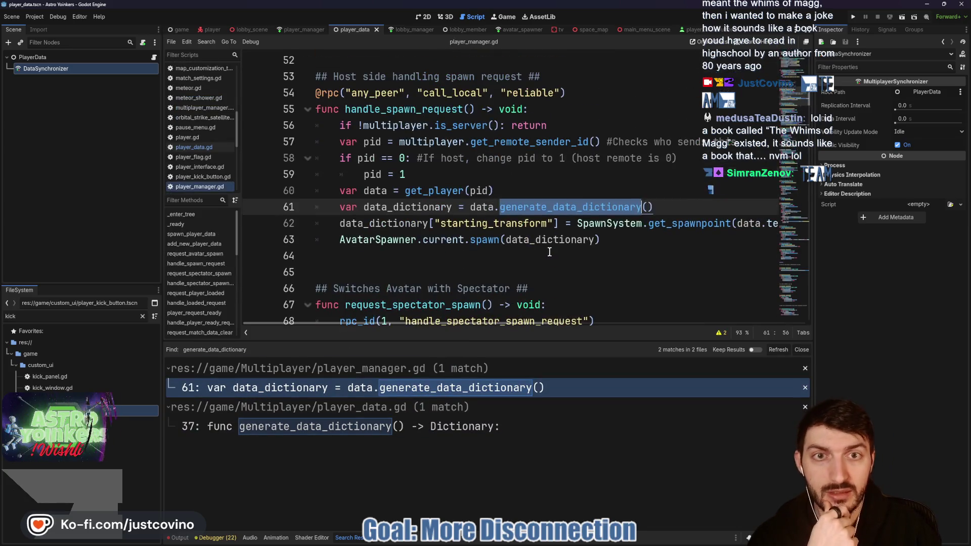
scroll(471, 210, "up", 3)
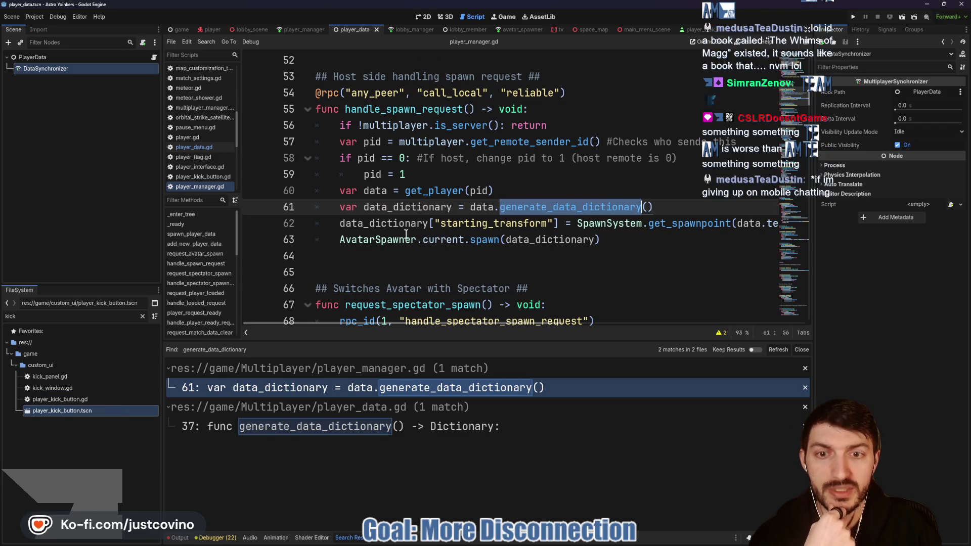
left_click(802, 350)
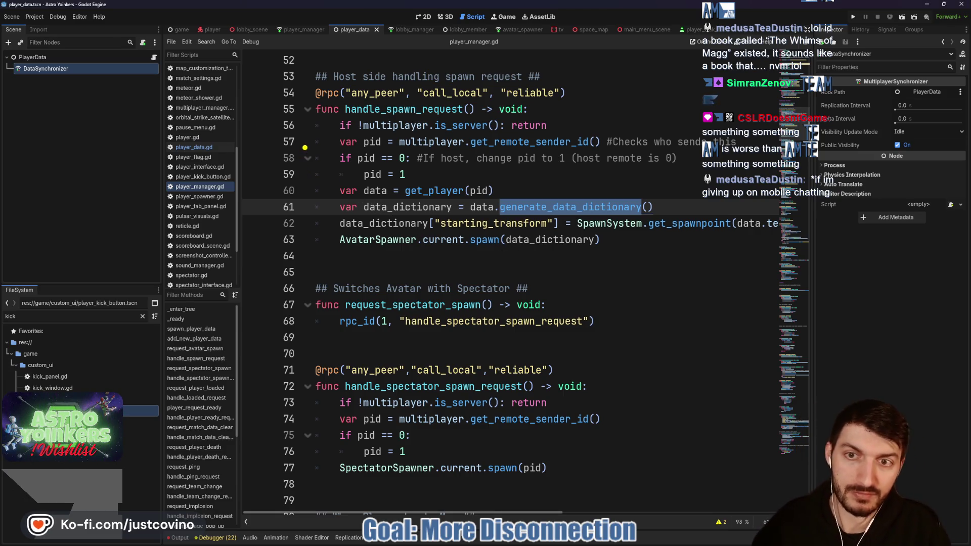
mouse_move(279, 97)
left_mouse_down()
mouse_move(260, 101)
mouse_move(281, 101)
left_mouse_up()
mouse_move(260, 219)
left_mouse_down()
mouse_move(255, 269)
mouse_move(309, 225)
left_mouse_up()
mouse_move(299, 337)
left_mouse_down()
mouse_move(306, 348)
mouse_move(291, 331)
left_mouse_up()
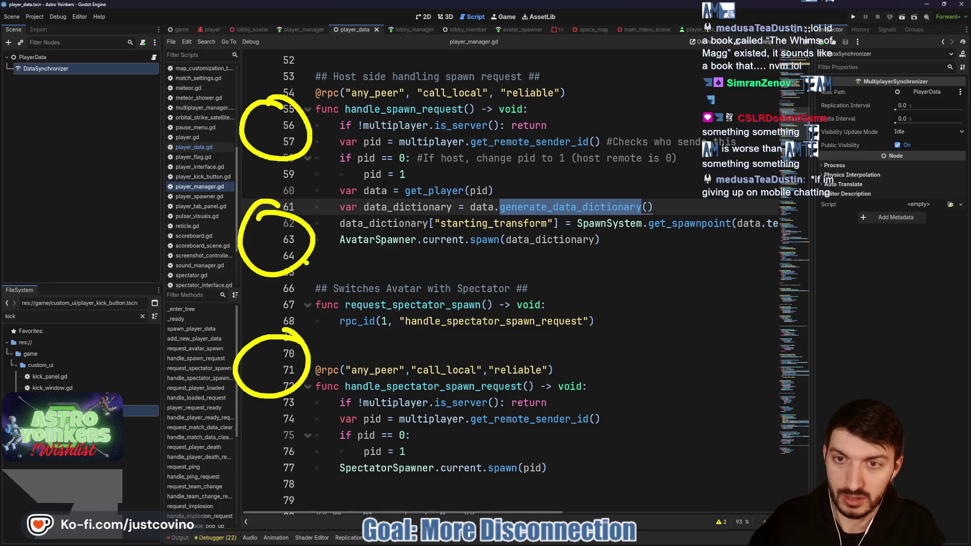
mouse_move(329, 99)
left_mouse_down()
mouse_move(364, 147)
mouse_move(407, 147)
left_mouse_up()
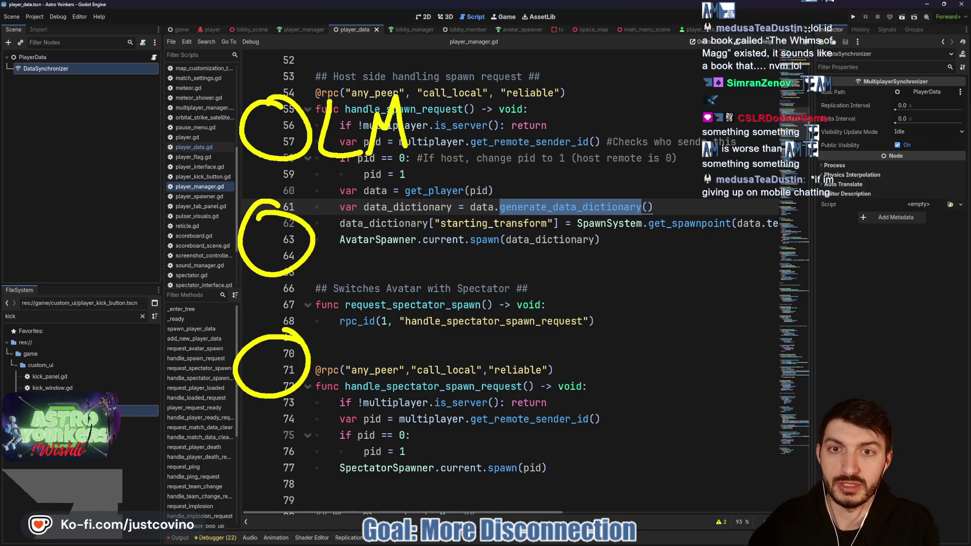
left_click_drag(371, 252, 411, 259)
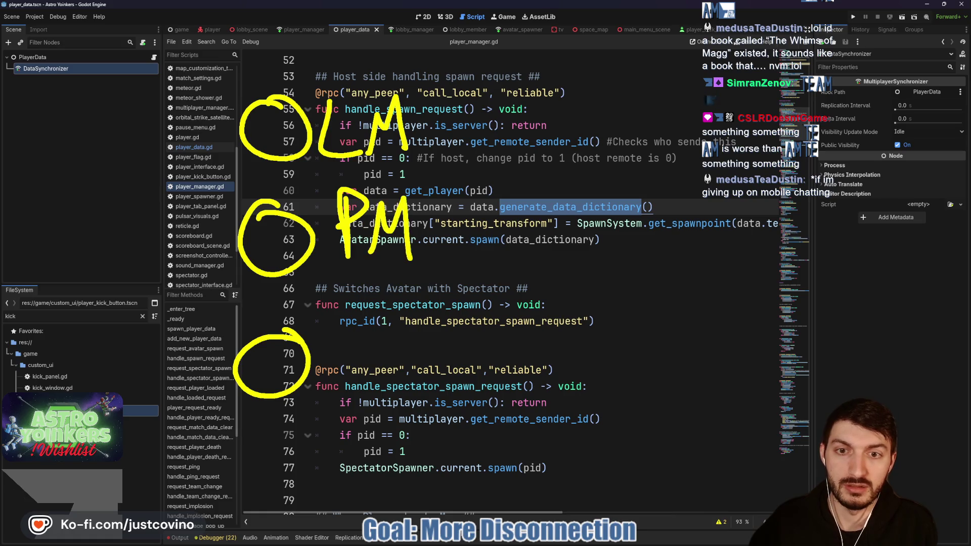
left_click_drag(349, 369, 369, 364)
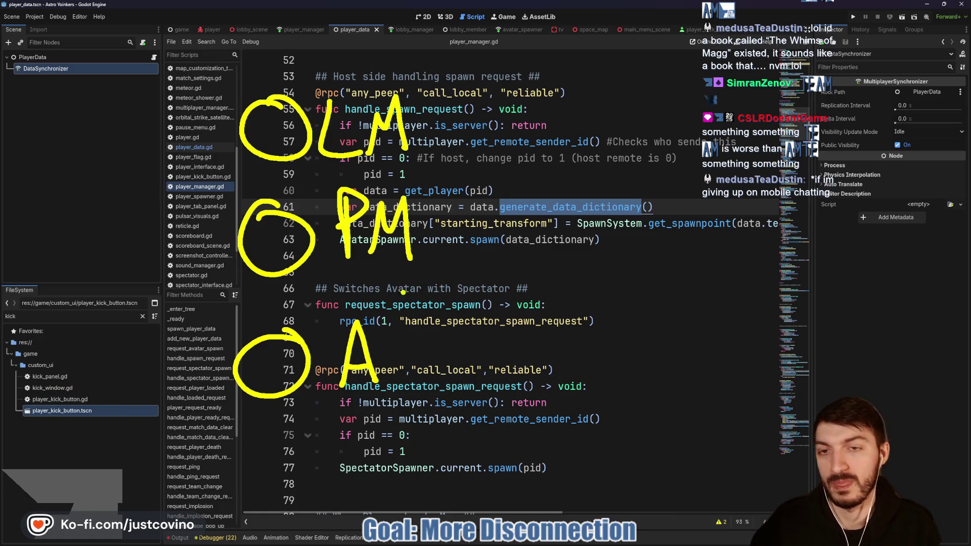
left_click_drag(440, 114, 440, 133)
left_click_drag(425, 122, 600, 121)
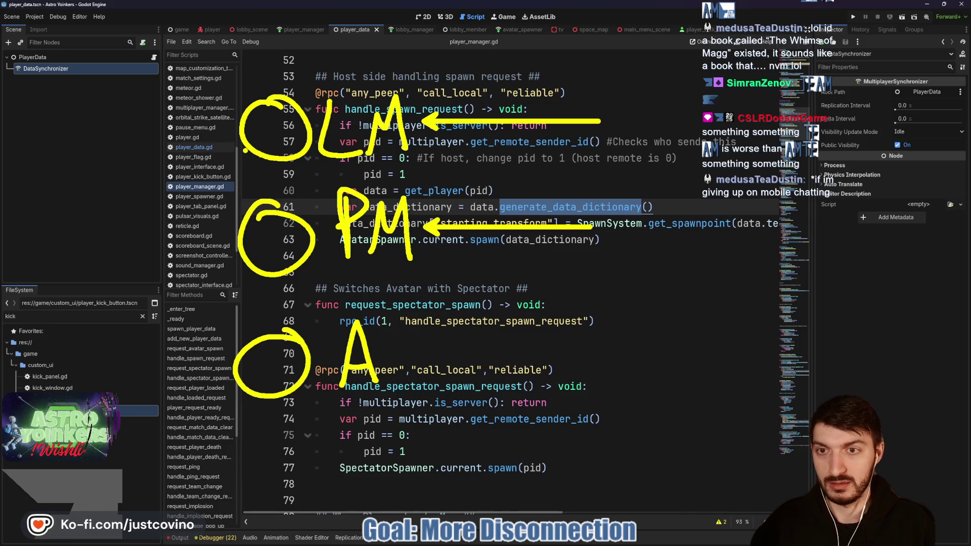
mouse_move(473, 145)
left_mouse_down()
mouse_move(473, 199)
mouse_move(482, 186)
left_mouse_up()
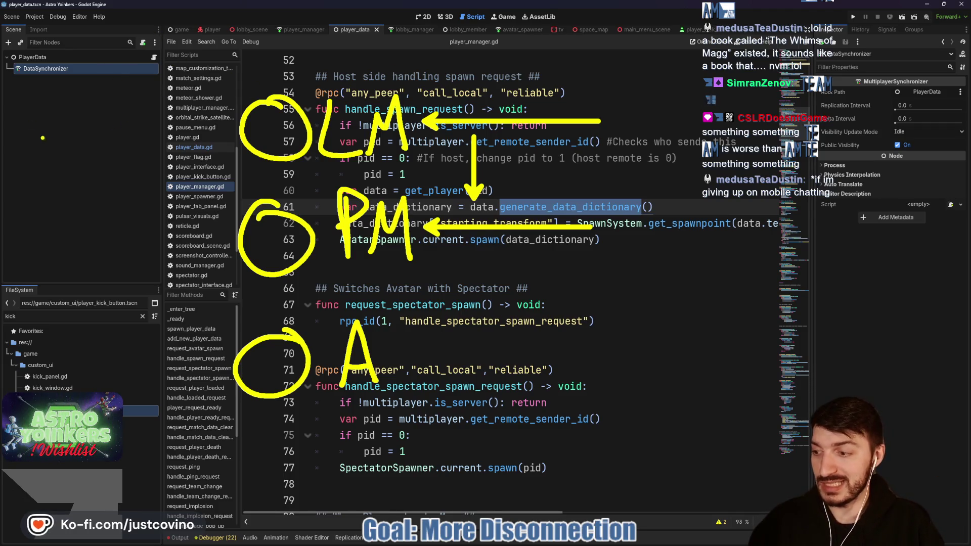
mouse_move(107, 82)
left_mouse_down()
mouse_move(111, 127)
mouse_move(115, 101)
mouse_move(138, 121)
mouse_move(184, 104)
left_mouse_up()
left_click(140, 92)
left_click_drag(91, 117, 100, 113)
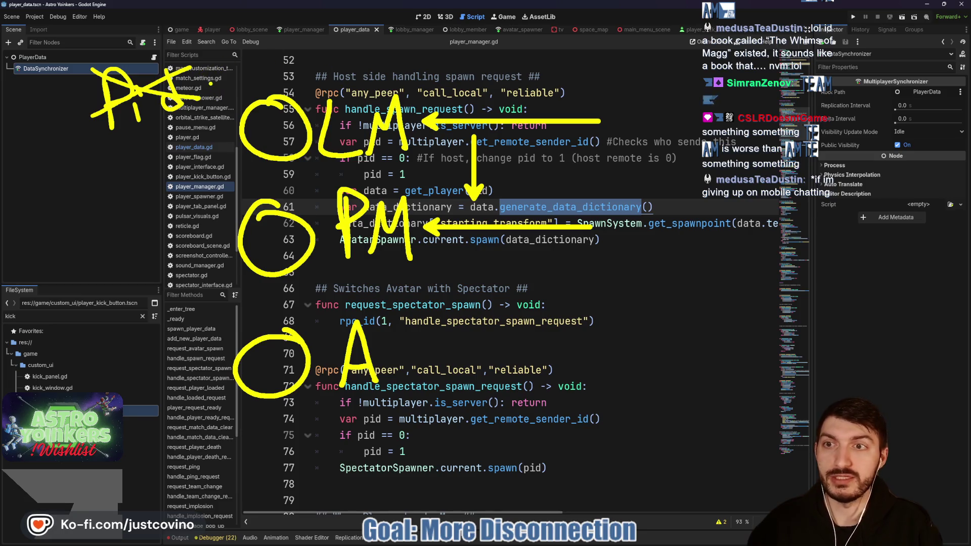
left_click_drag(283, 59, 205, 81)
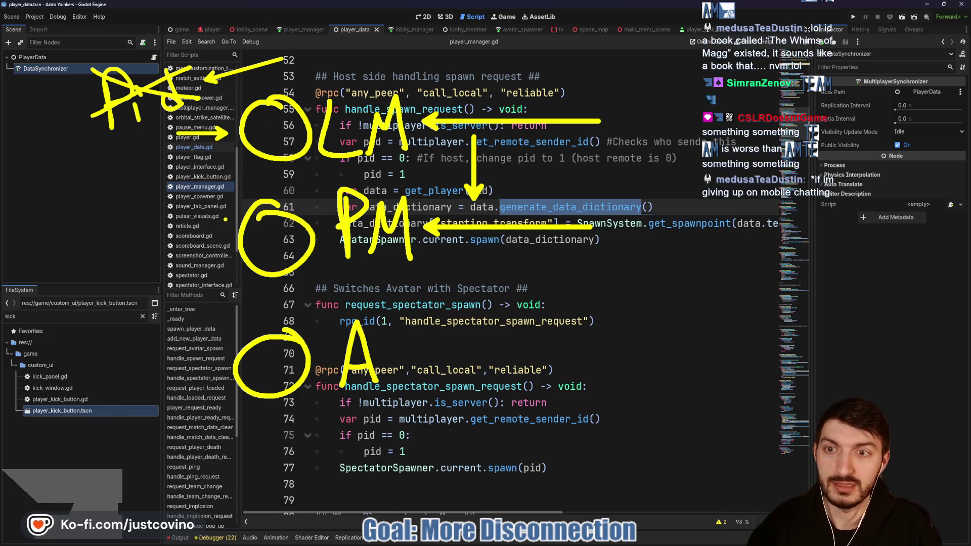
left_click_drag(186, 175, 227, 220)
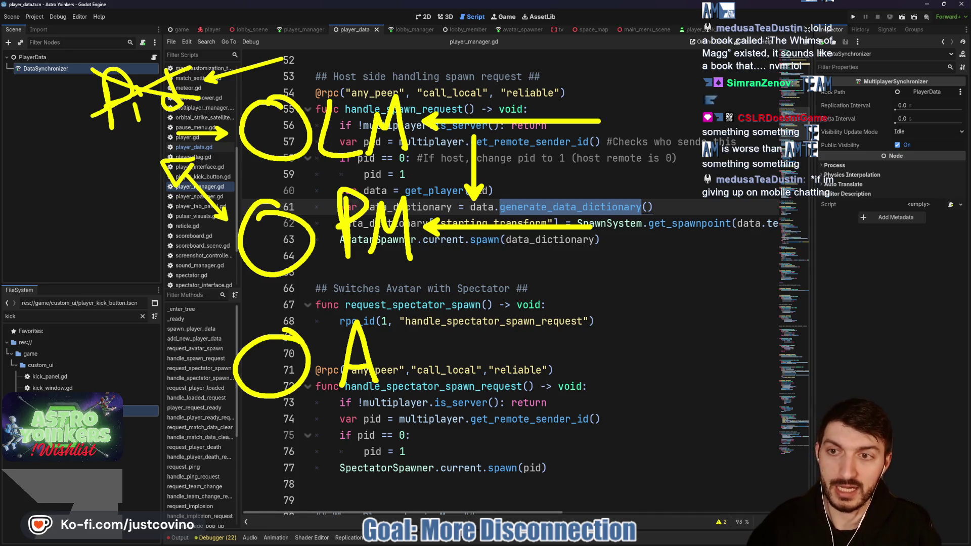
mouse_move(246, 264)
left_mouse_down()
mouse_move(183, 298)
mouse_move(205, 364)
mouse_move(222, 360)
left_mouse_up()
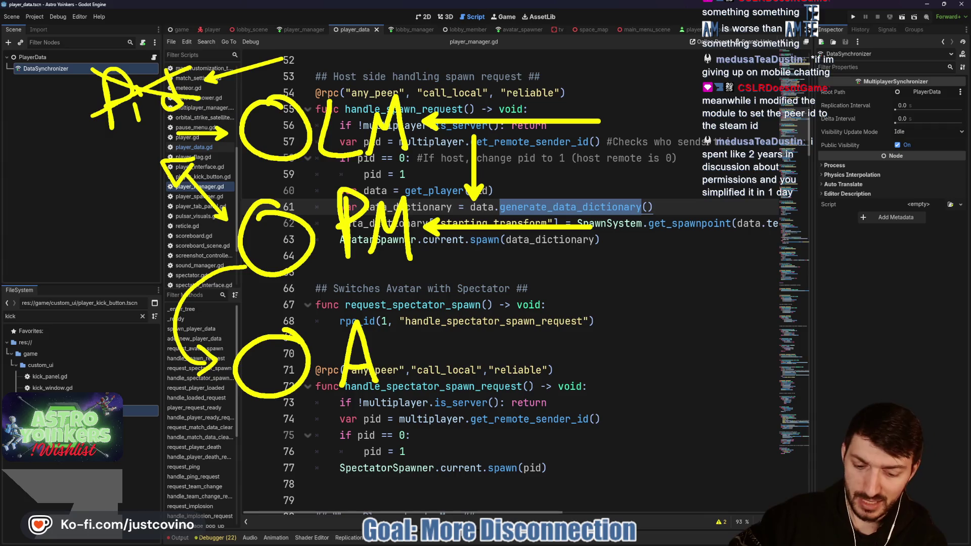
key("Escape")
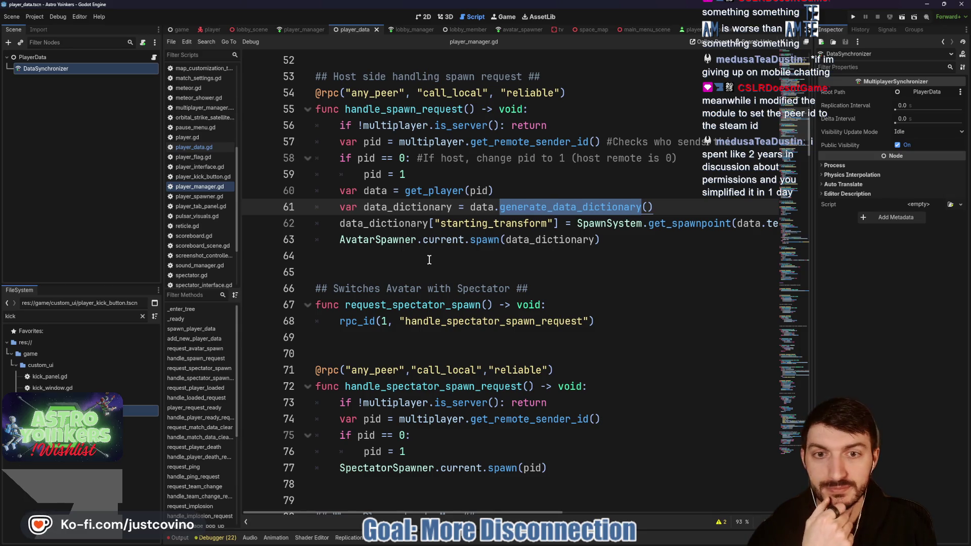
- Scroll through the spawn, loaded and ready request handlers in player_manager.gd
left_click(429, 259)
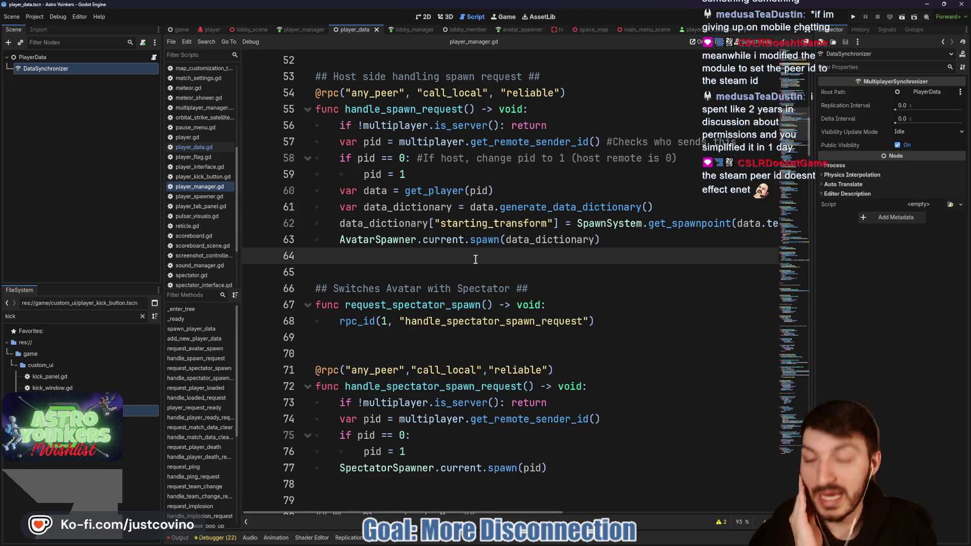
scroll(590, 247, "right", 5)
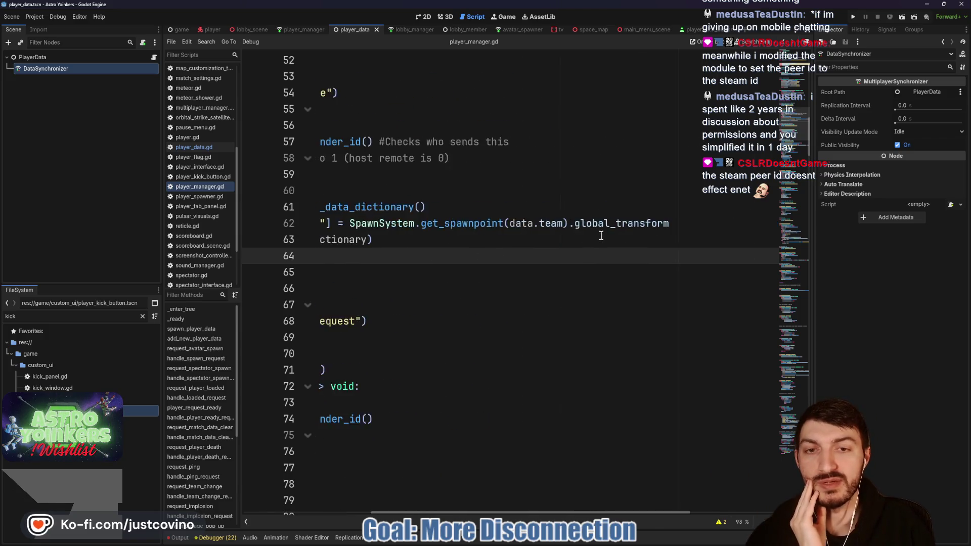
scroll(601, 236, "left", 5)
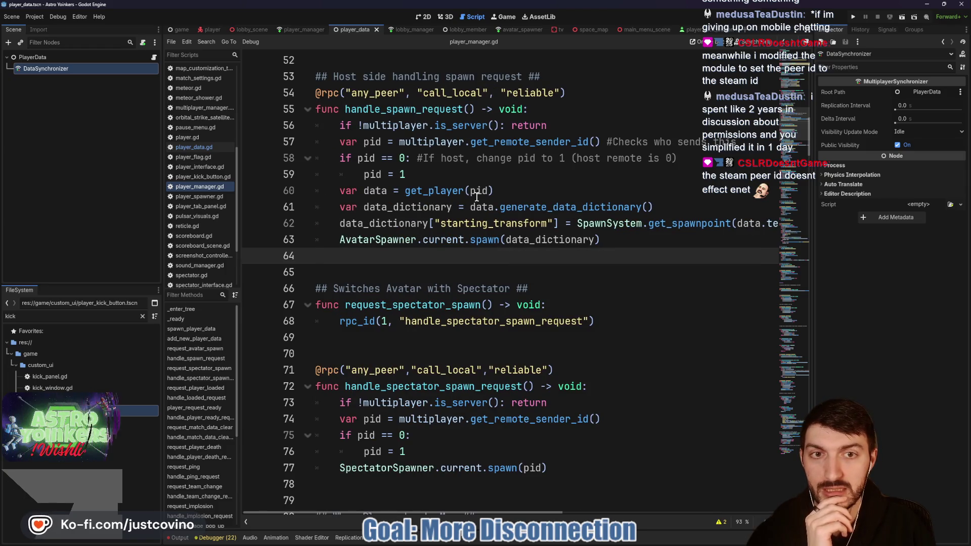
scroll(482, 223, "down", 1)
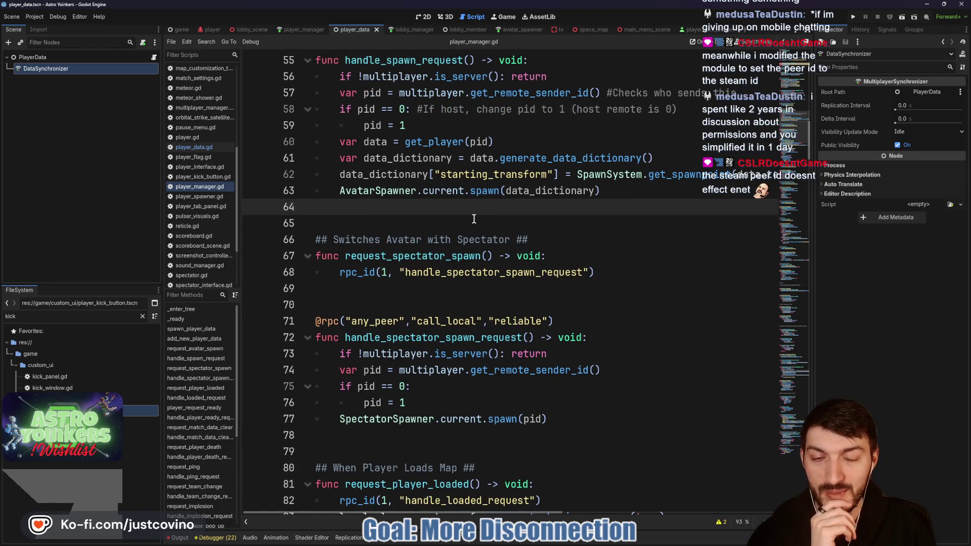
scroll(473, 218, "down", 2)
scroll(472, 218, "down", 2)
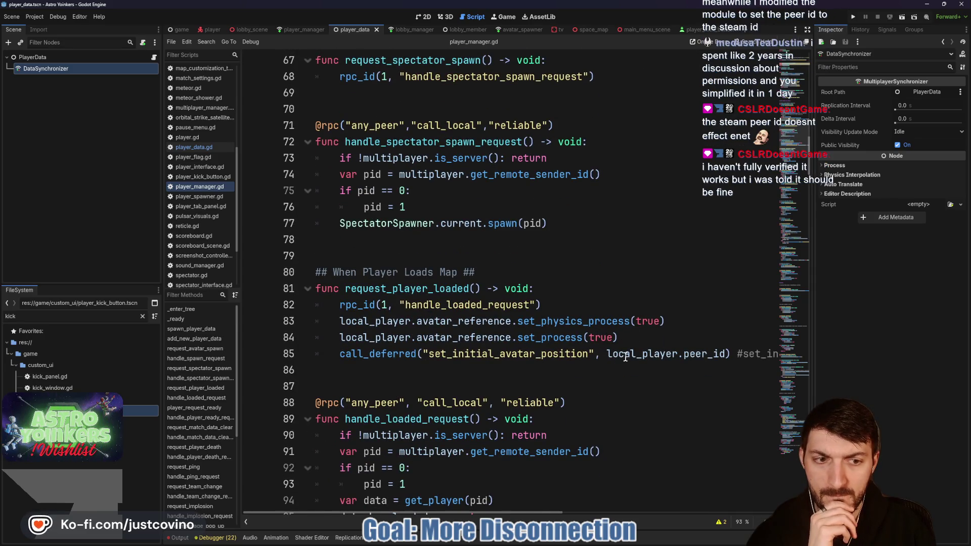
scroll(611, 359, "down", 2)
scroll(608, 357, "down", 2)
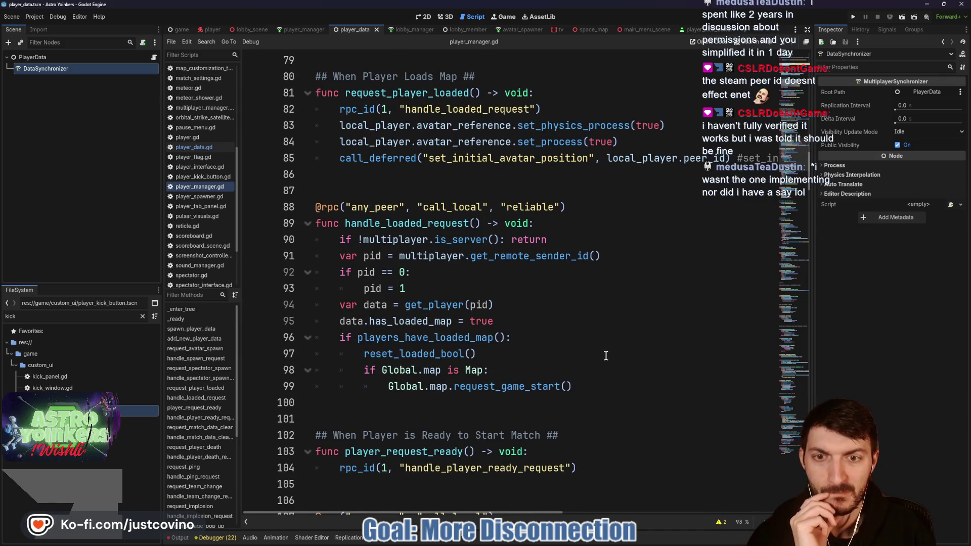
scroll(605, 356, "down", 2)
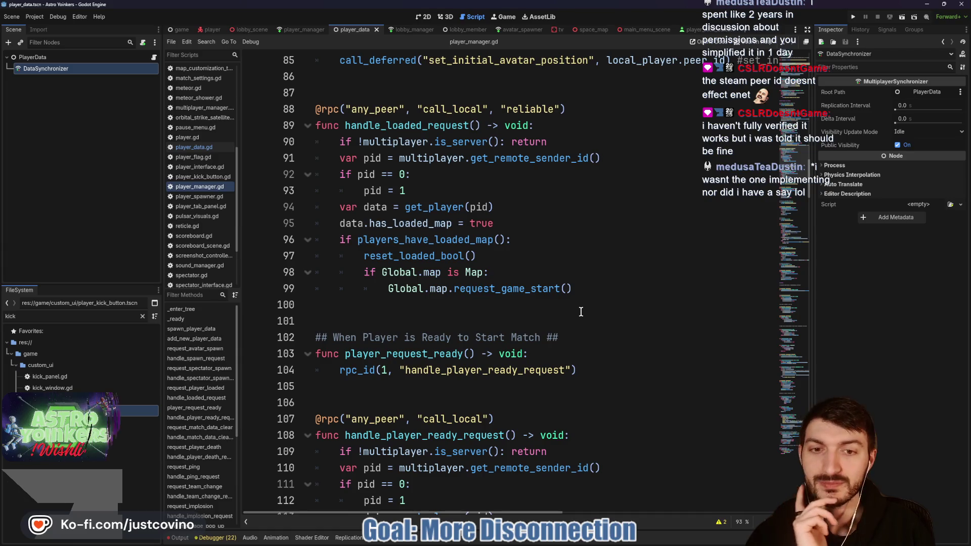
scroll(582, 311, "down", 2)
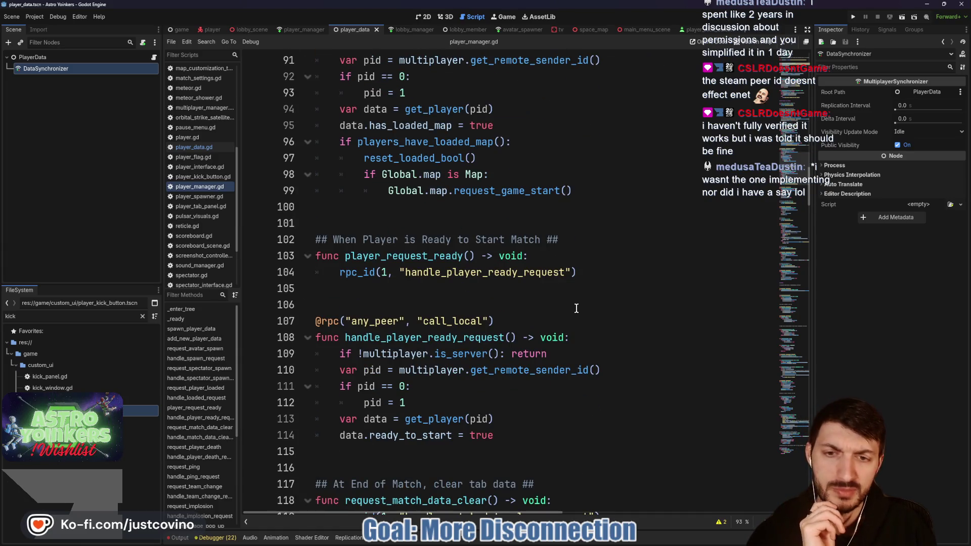
scroll(558, 307, "up", 1)
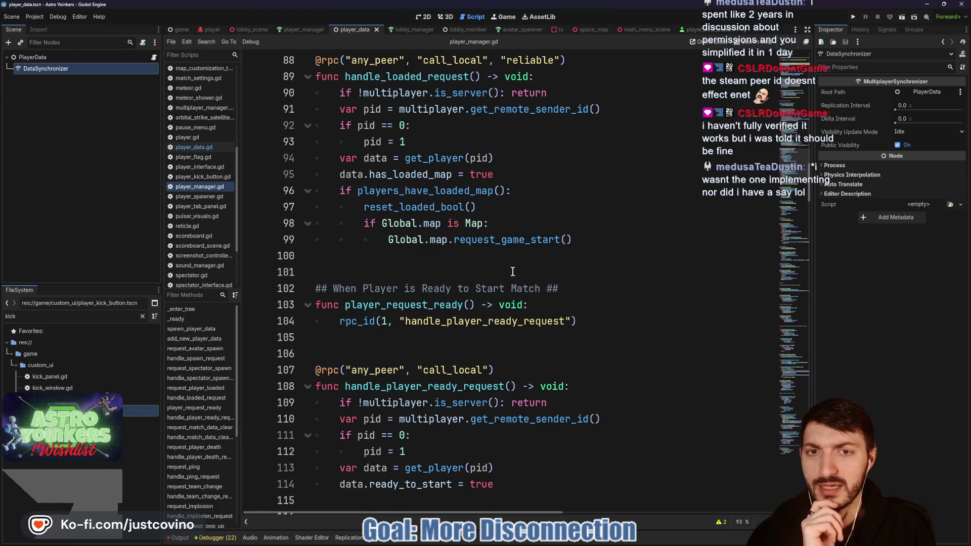
scroll(510, 258, "up", 2)
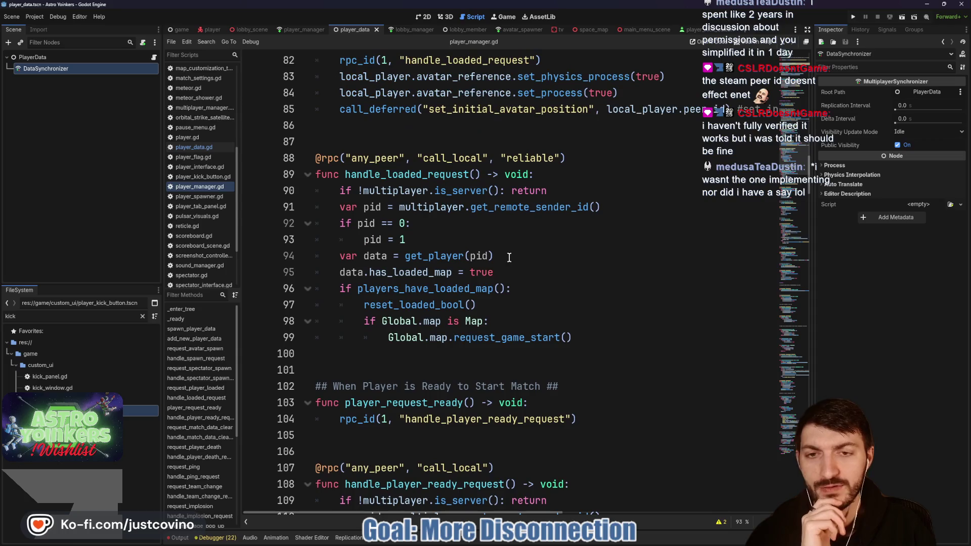
scroll(604, 249, "up", 3)
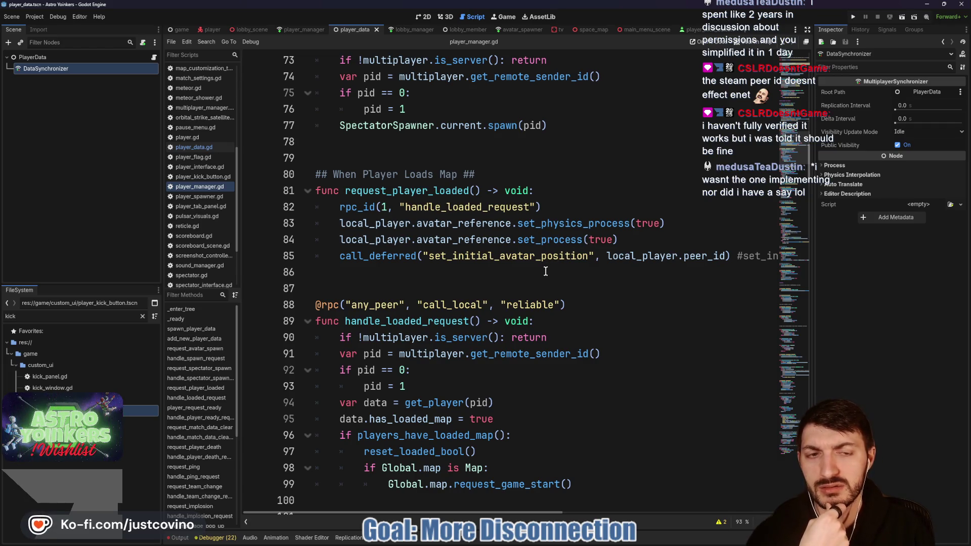
- Review the peer_id handling in the handlers between lines 70 and 87
left_click(700, 256)
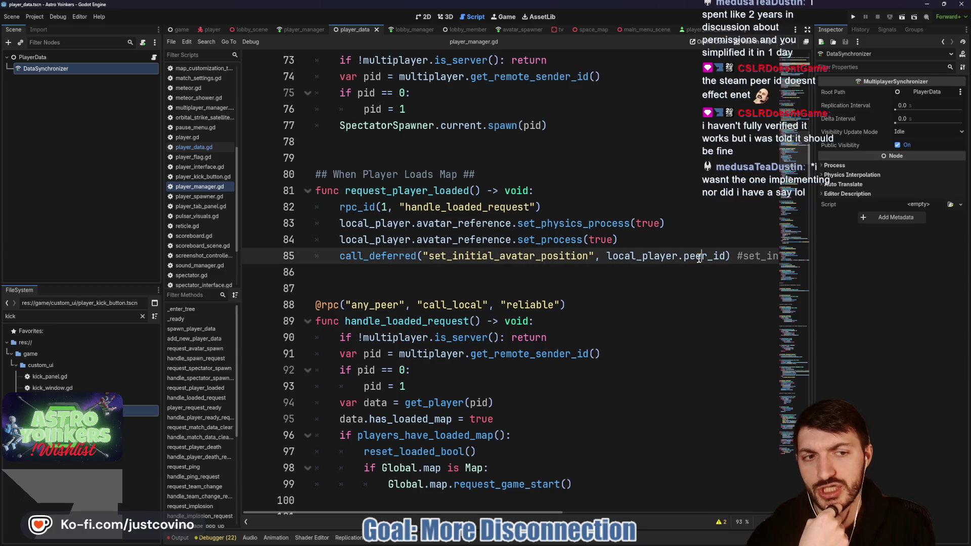
left_click(508, 284)
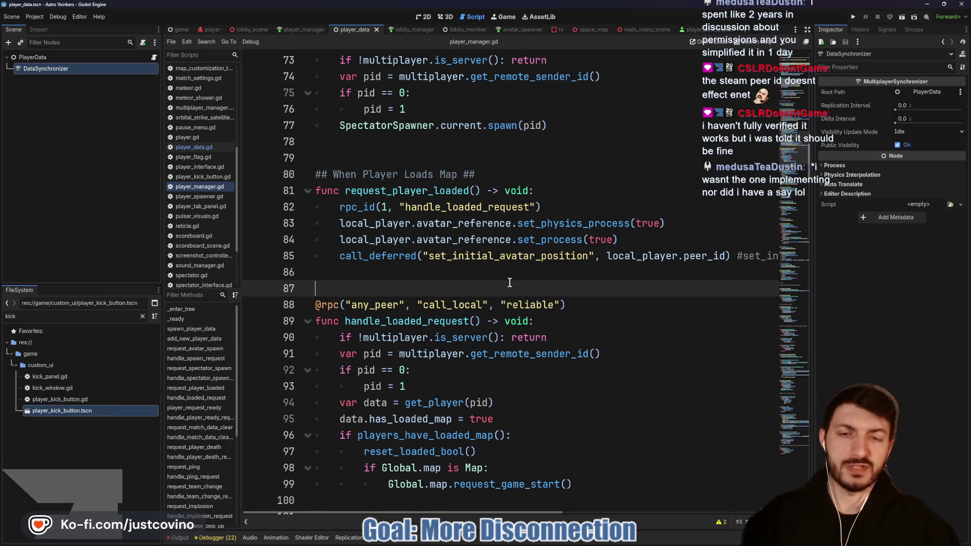
scroll(506, 283, "up", 4)
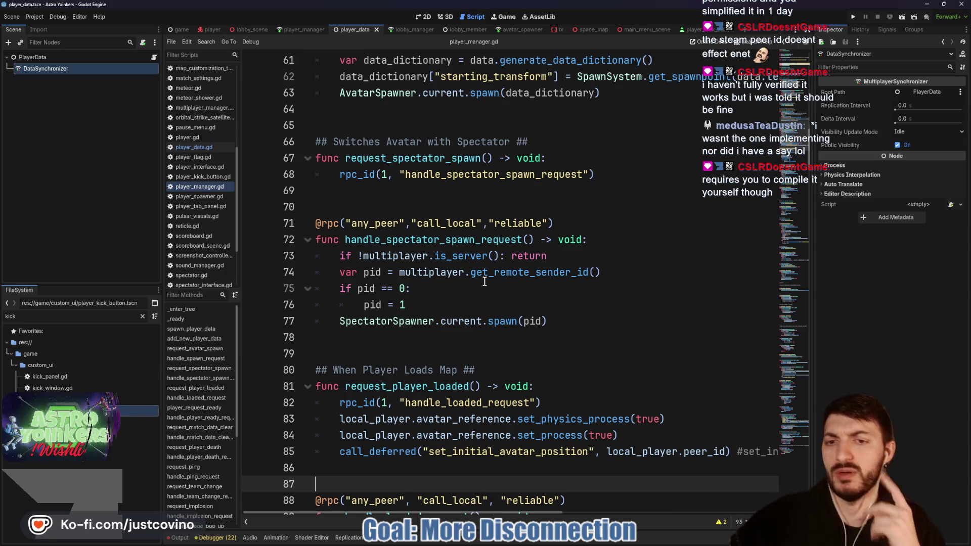
left_click(432, 207)
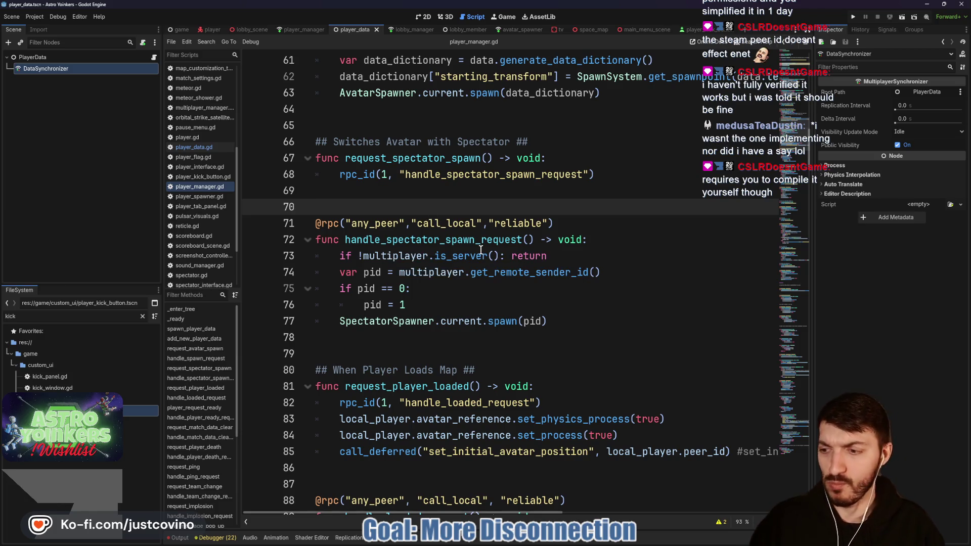
scroll(486, 248, "up", 5)
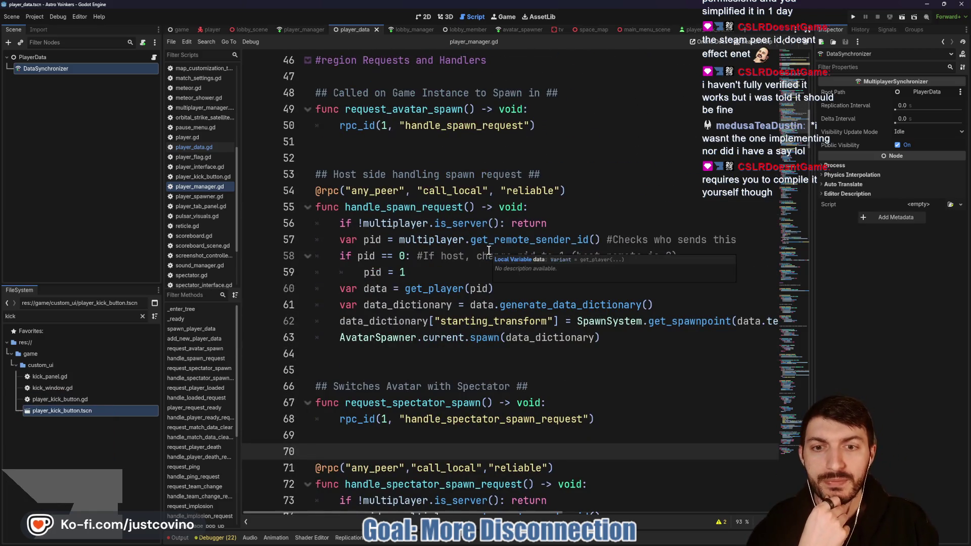
scroll(490, 251, "up", 3)
scroll(490, 250, "up", 2)
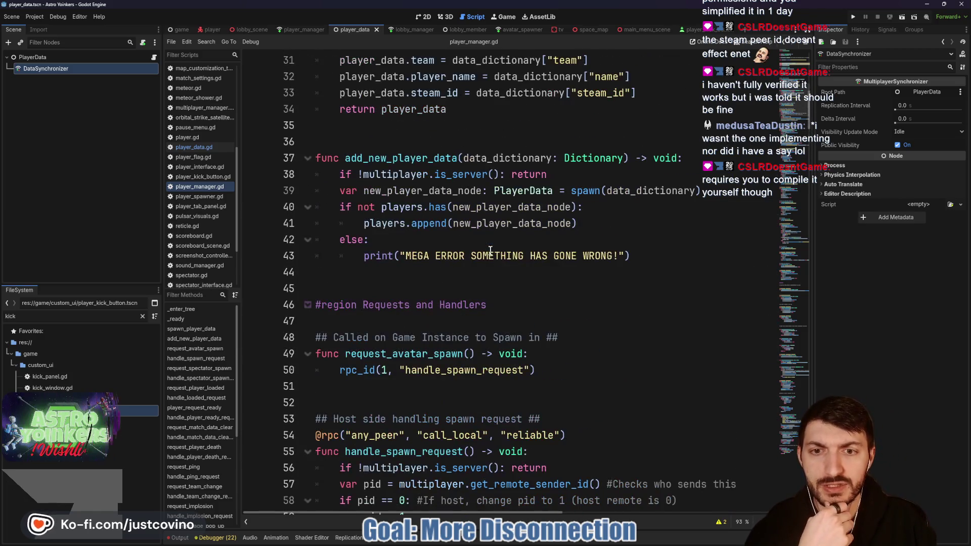
- Collapse the Requests and Handlers region and review the spawn_player_data setup near the top
left_click(307, 305)
scroll(483, 280, "up", 5)
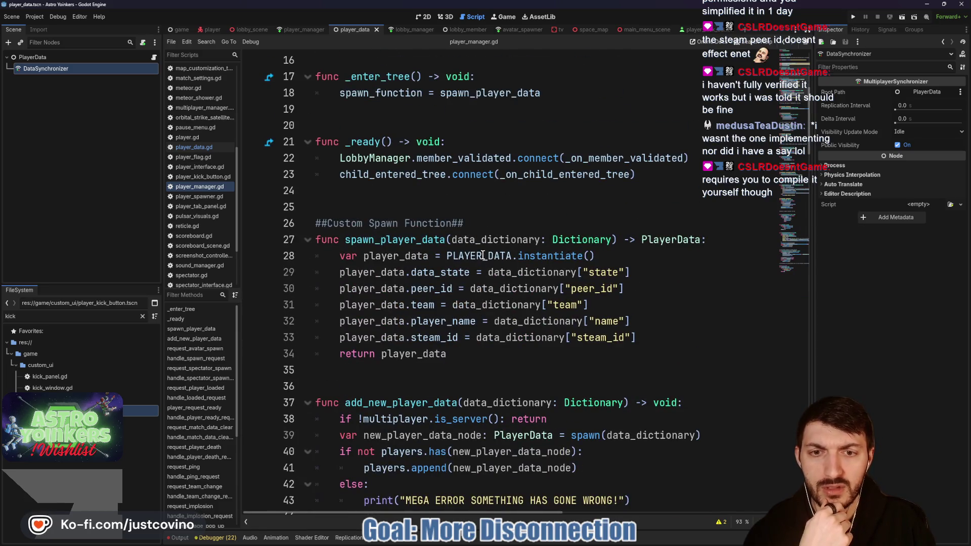
mouse_move(482, 255)
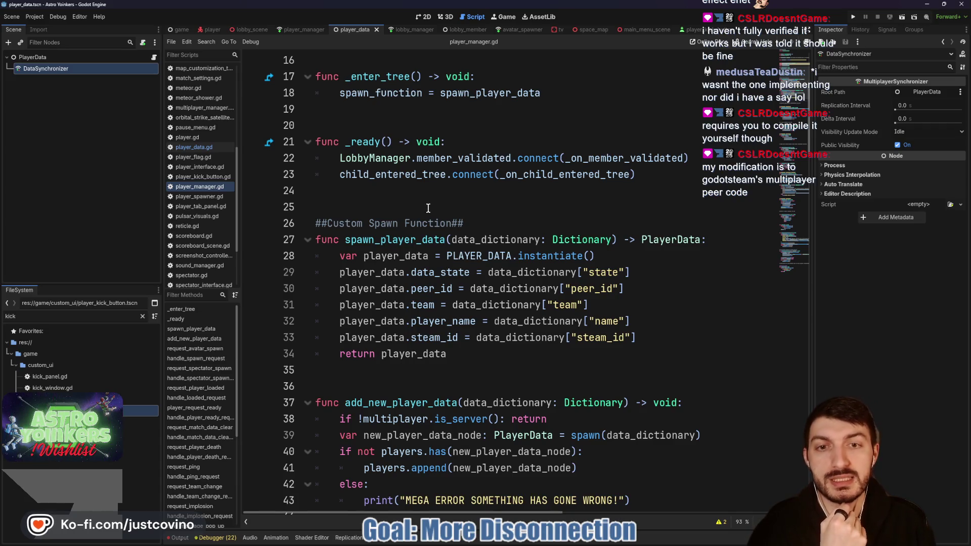
left_click(427, 208)
scroll(427, 208, "up", 2)
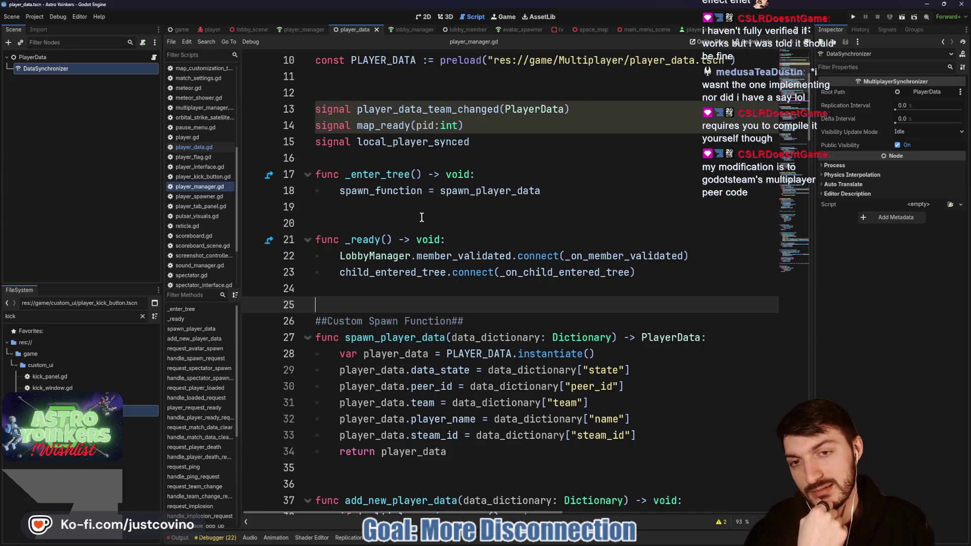
left_click(422, 220)
scroll(460, 203, "up", 2)
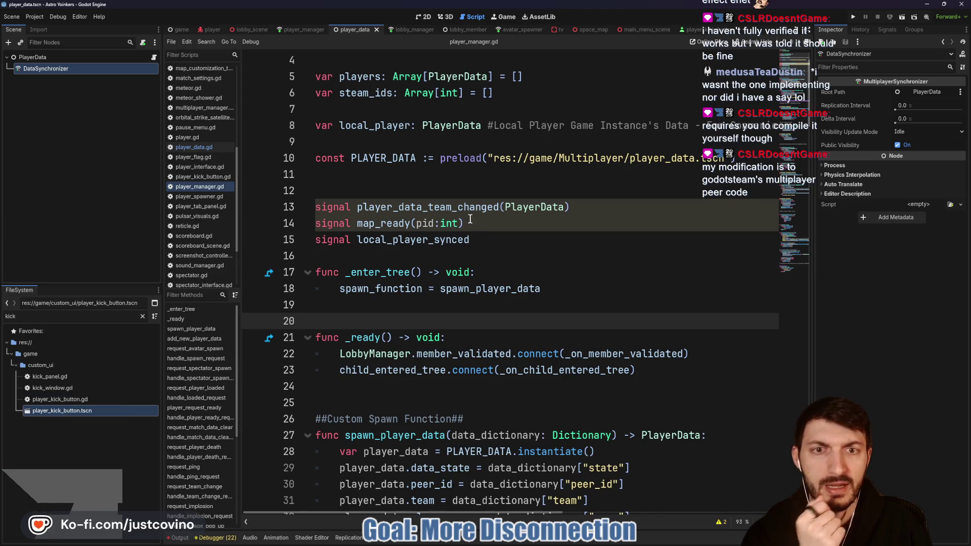
scroll(554, 216, "down", 6)
scroll(554, 216, "down", 7)
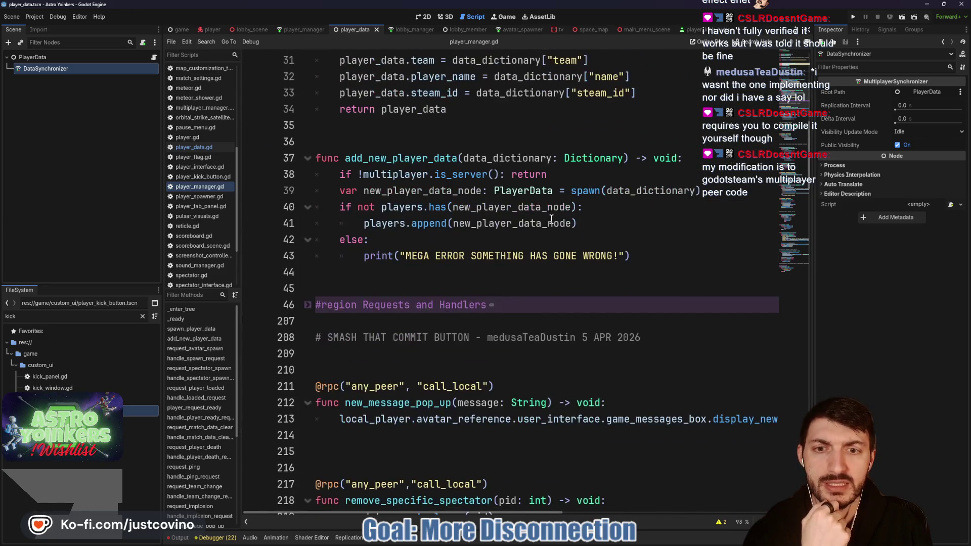
scroll(436, 247, "down", 2)
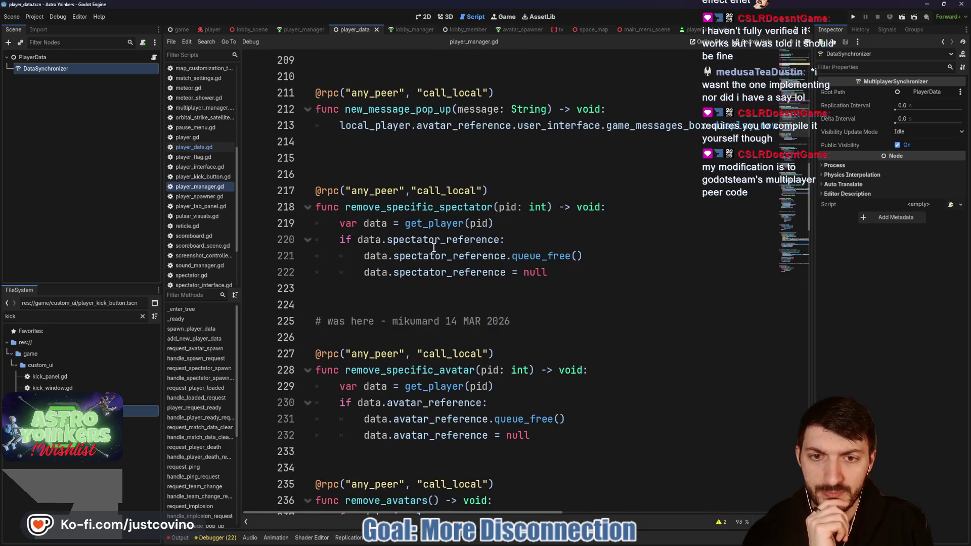
left_click(407, 30)
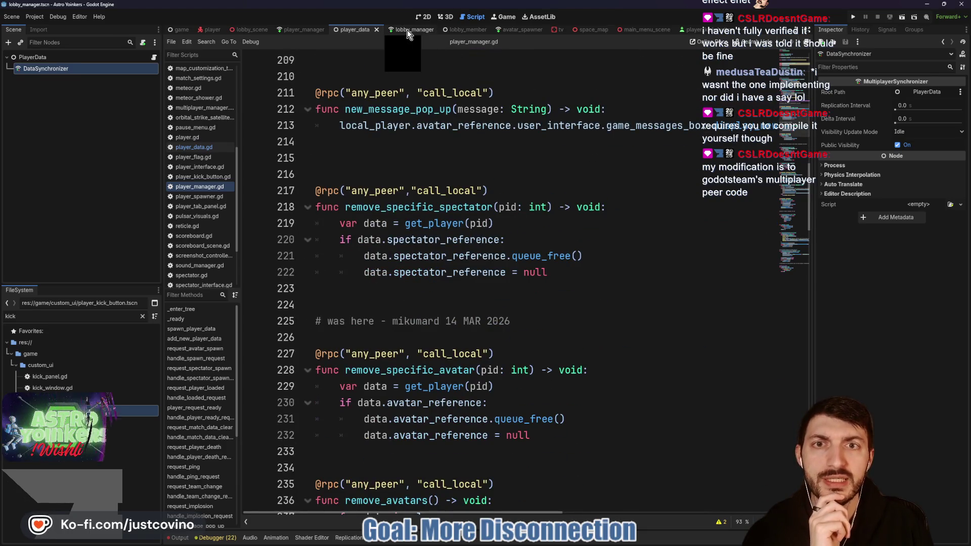
- Review lobby_manager.gd's member_validated signal and _ready connections, then return to player_manager.gd
left_click(435, 371)
scroll(430, 354, "up", 20)
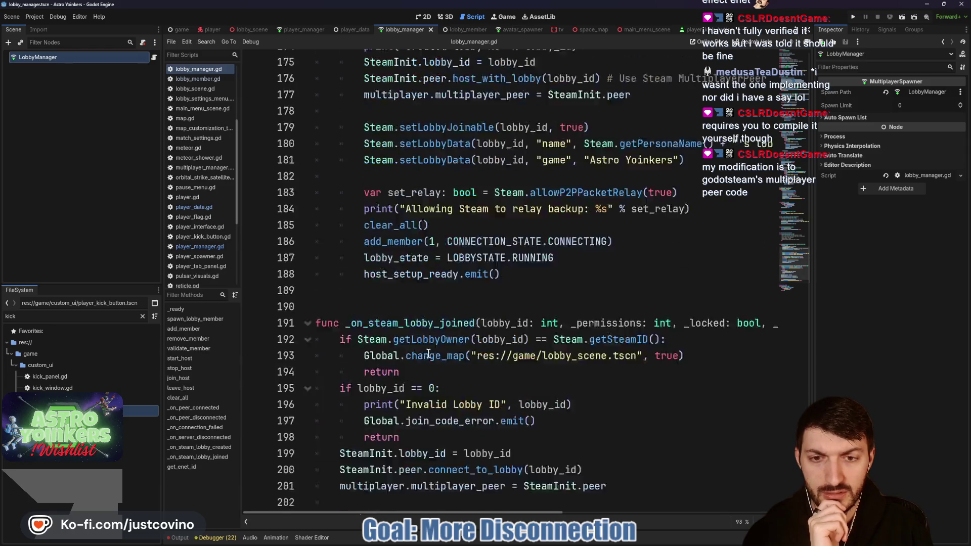
scroll(426, 343, "up", 20)
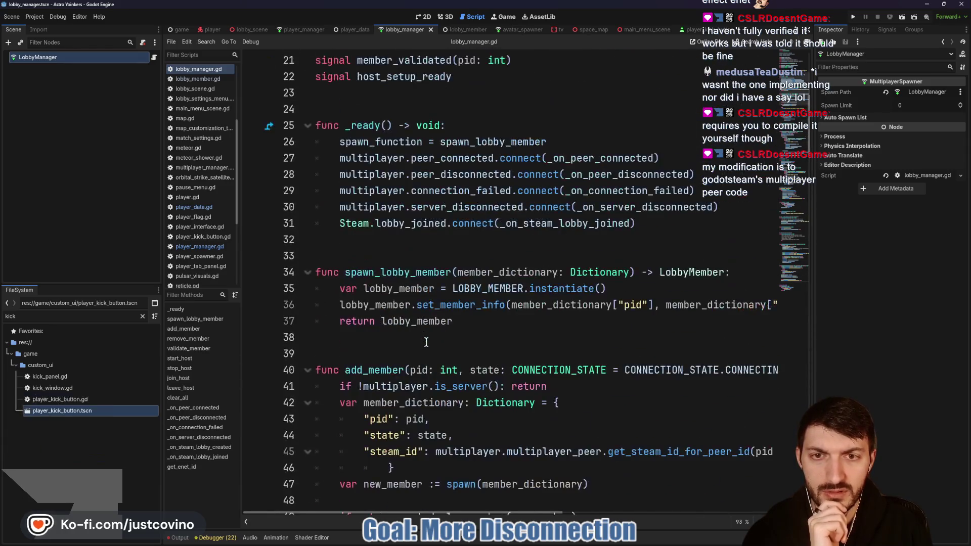
scroll(416, 242, "up", 1)
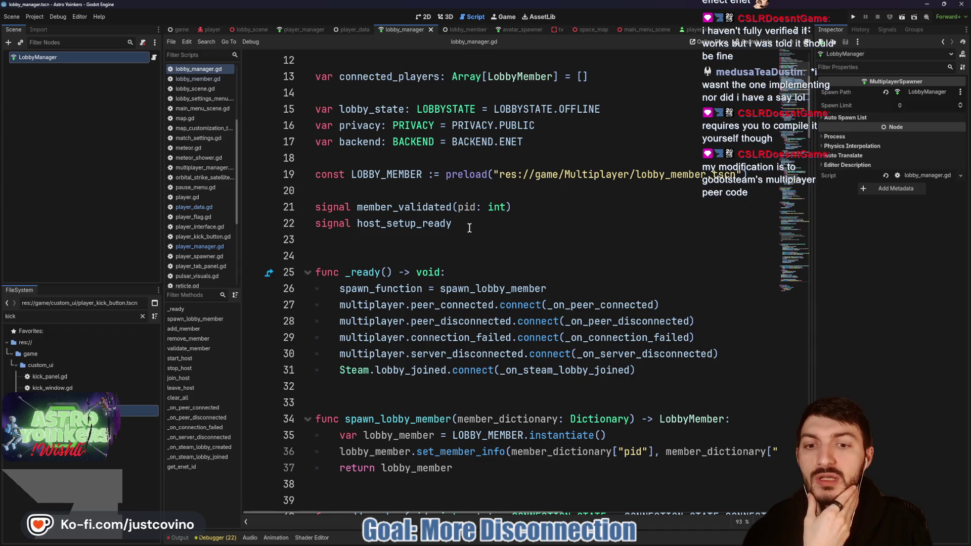
left_click(309, 29)
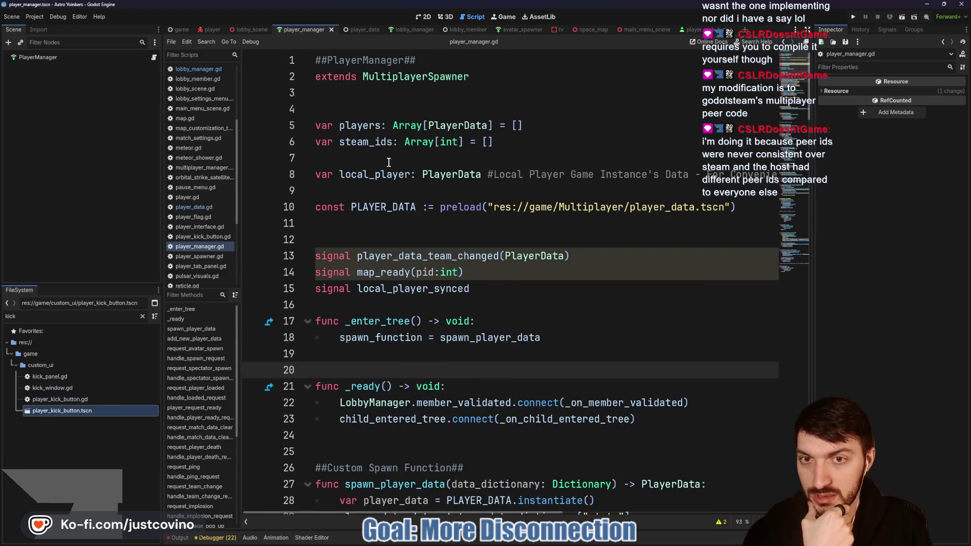
double_click(365, 142)
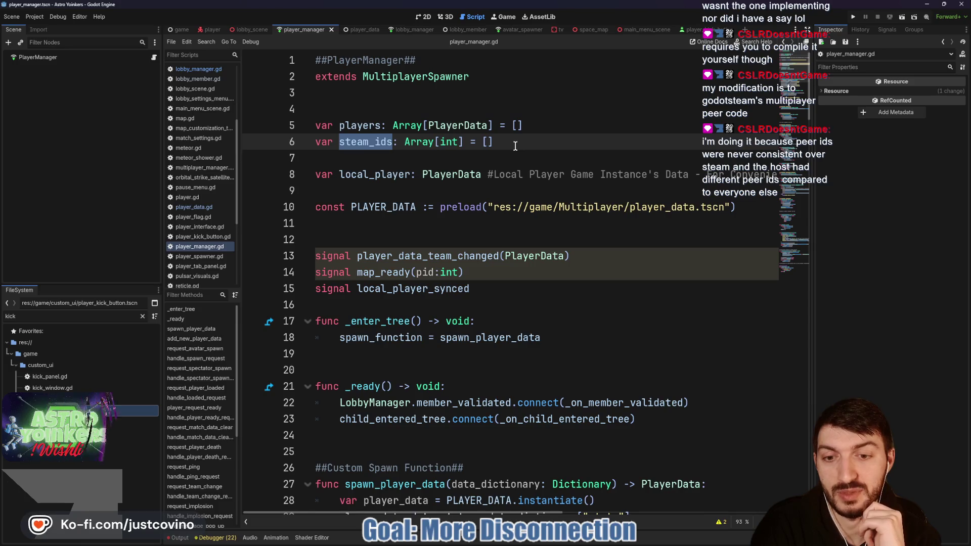
scroll(515, 146, "down", 6)
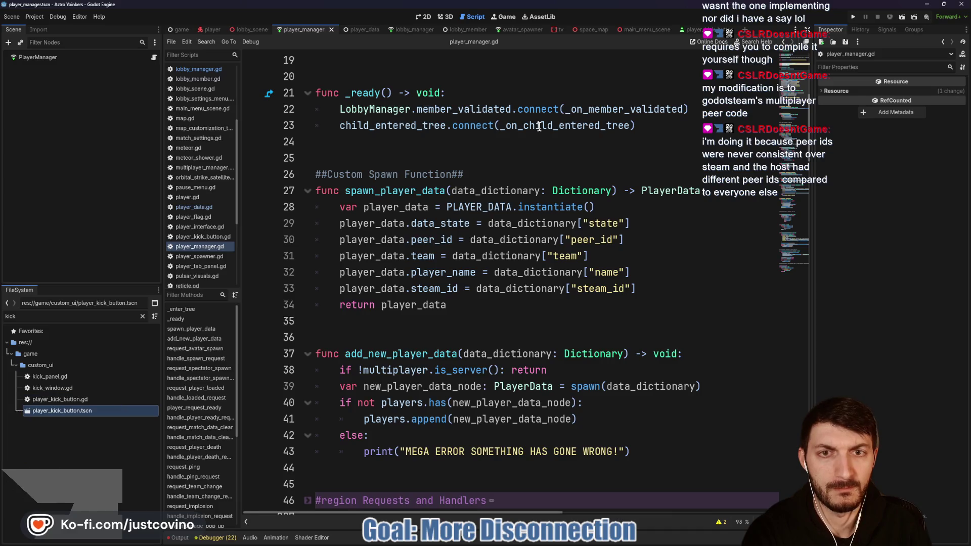
double_click(374, 110)
double_click(637, 110)
scroll(557, 226, "down", 12)
scroll(558, 226, "down", 20)
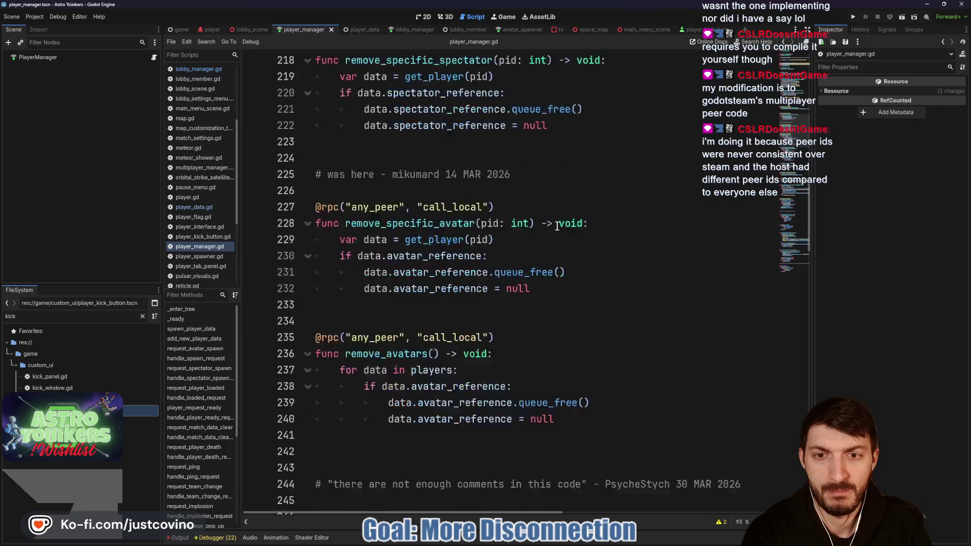
scroll(554, 224, "down", 12)
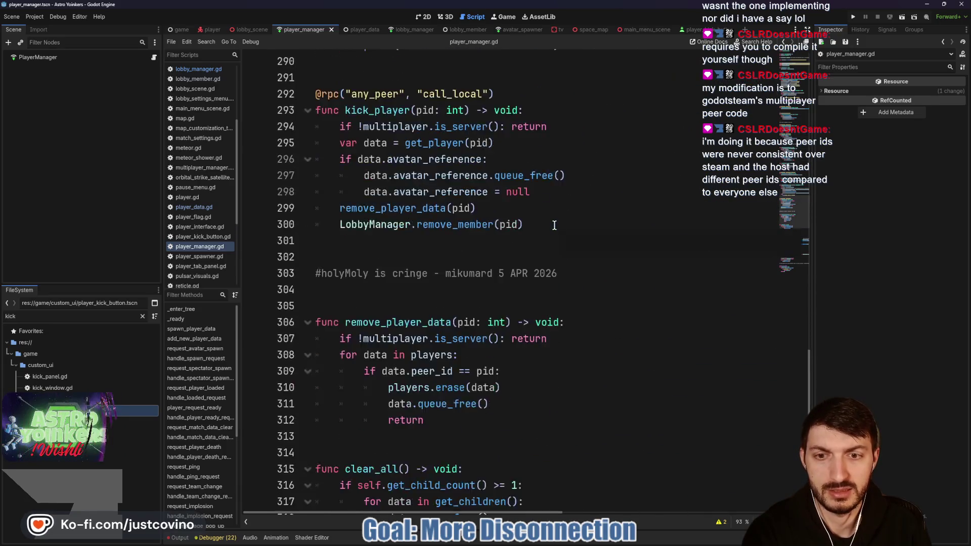
scroll(428, 244, "down", 3)
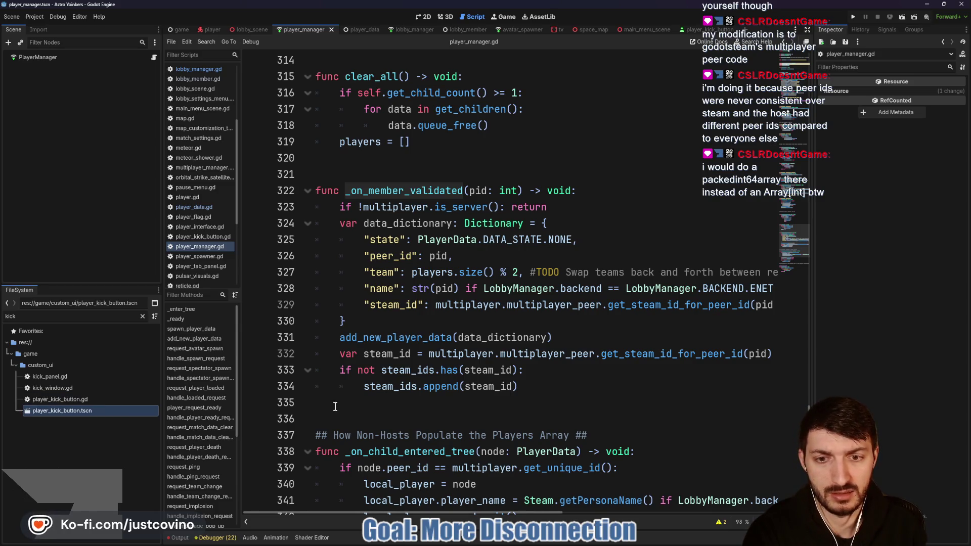
left_click(384, 339)
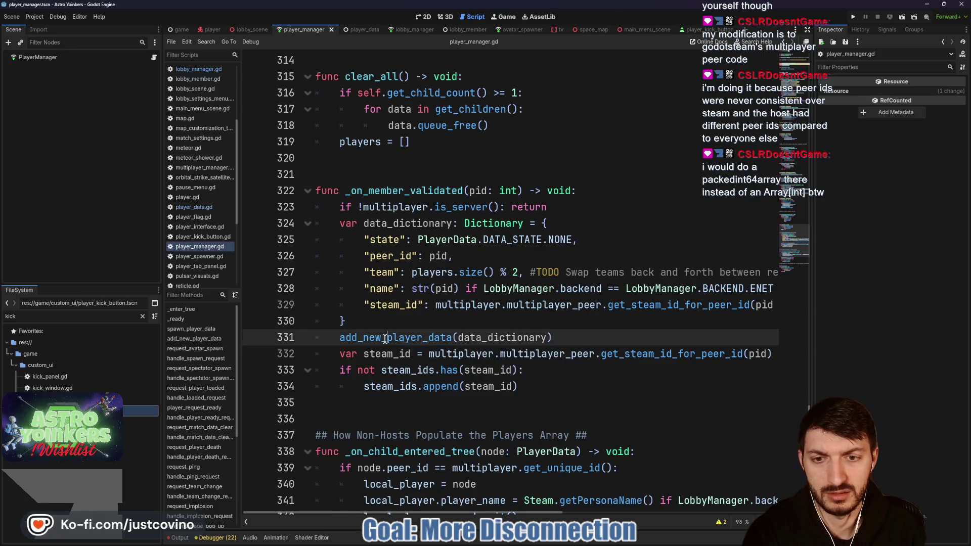
scroll(384, 339, "up", 10)
scroll(385, 339, "up", 12)
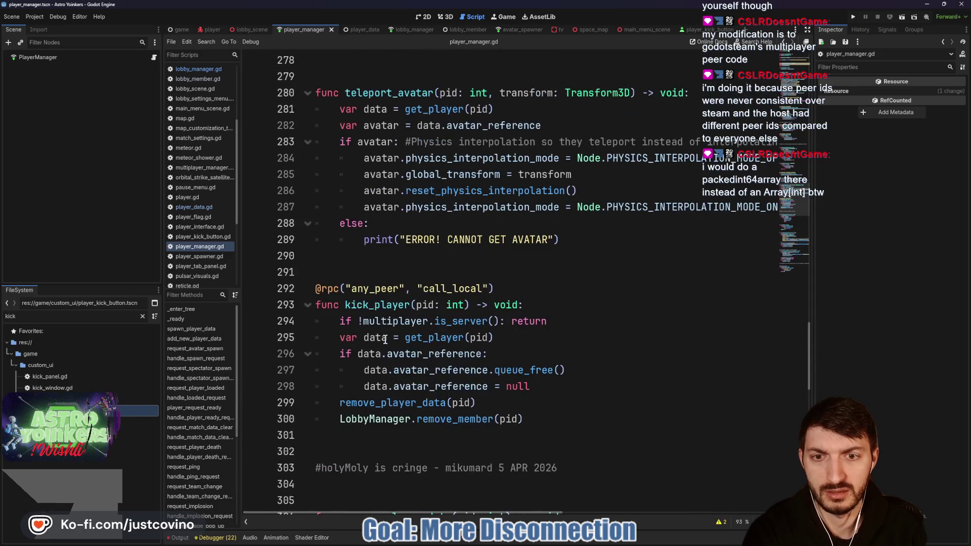
scroll(385, 338, "up", 20)
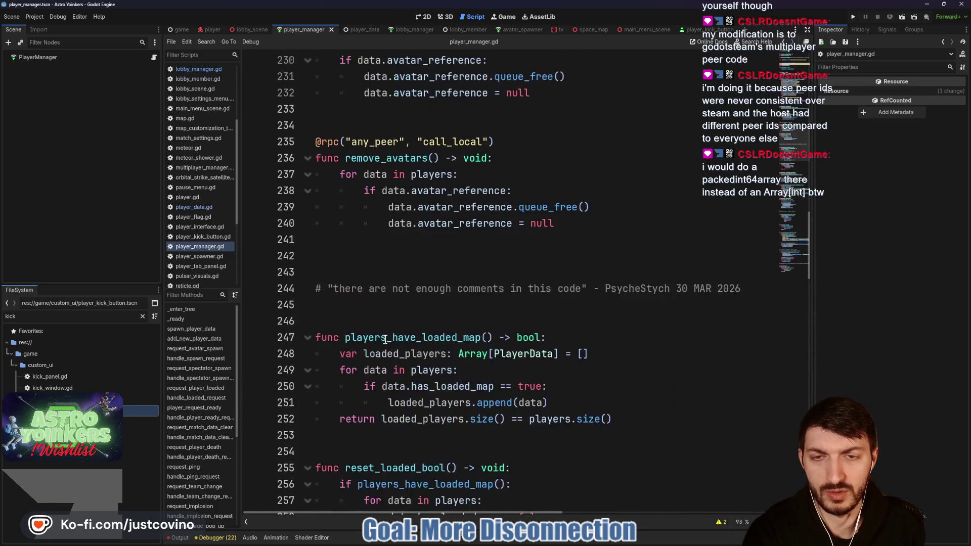
scroll(385, 339, "up", 3)
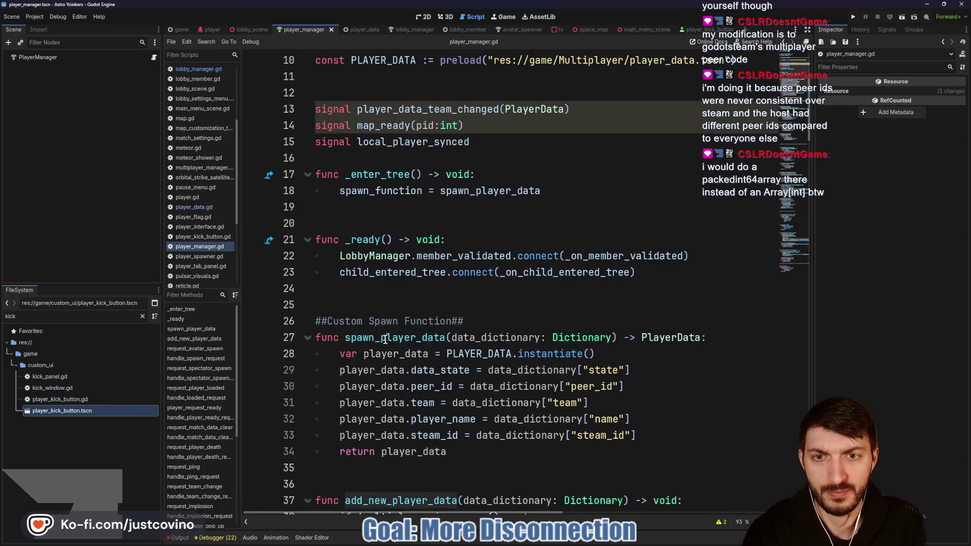
scroll(385, 339, "down", 9)
scroll(384, 339, "up", 2)
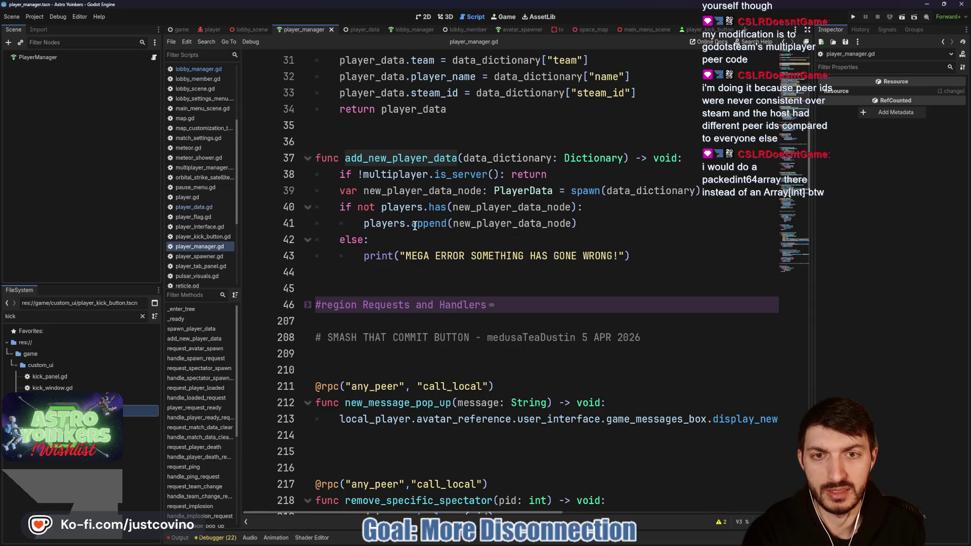
scroll(415, 226, "down", 9)
scroll(414, 225, "down", 5)
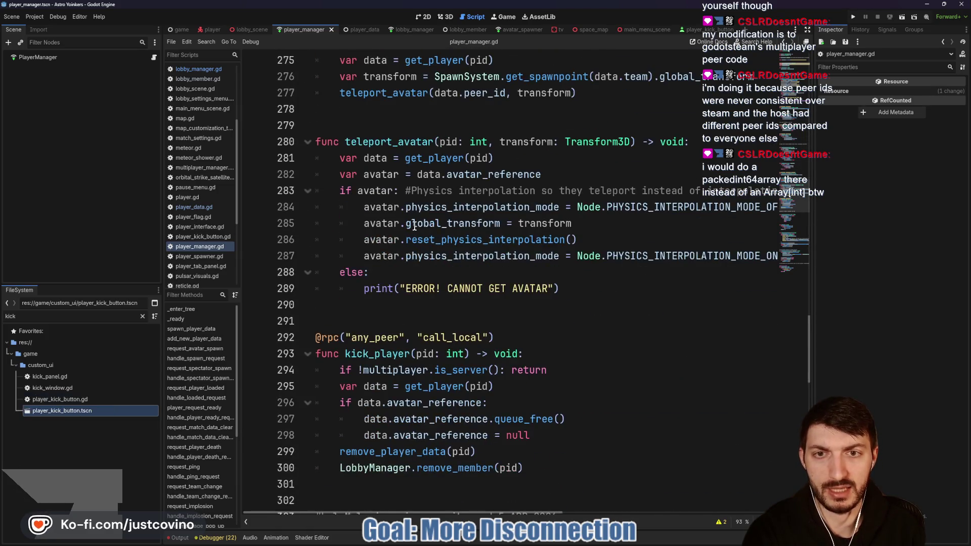
scroll(415, 225, "down", 3)
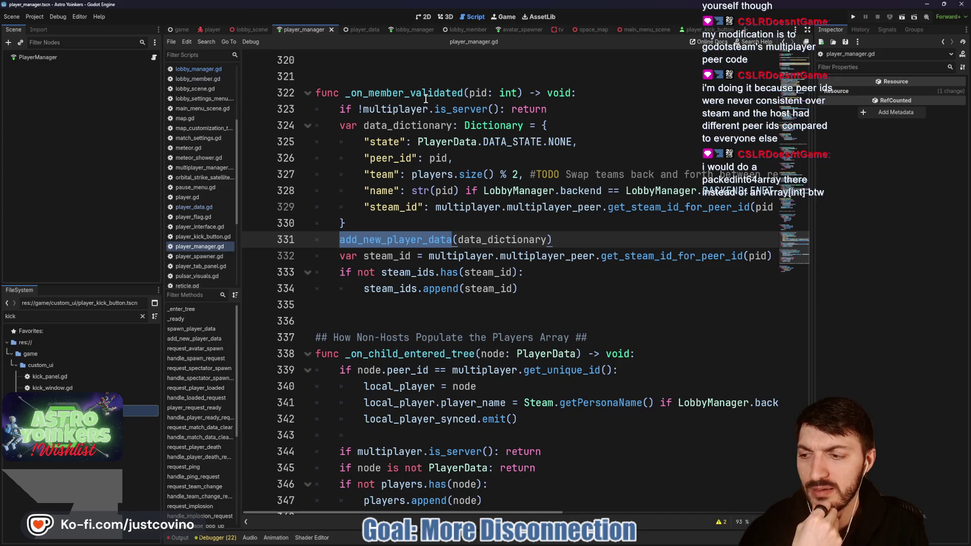
mouse_move(425, 107)
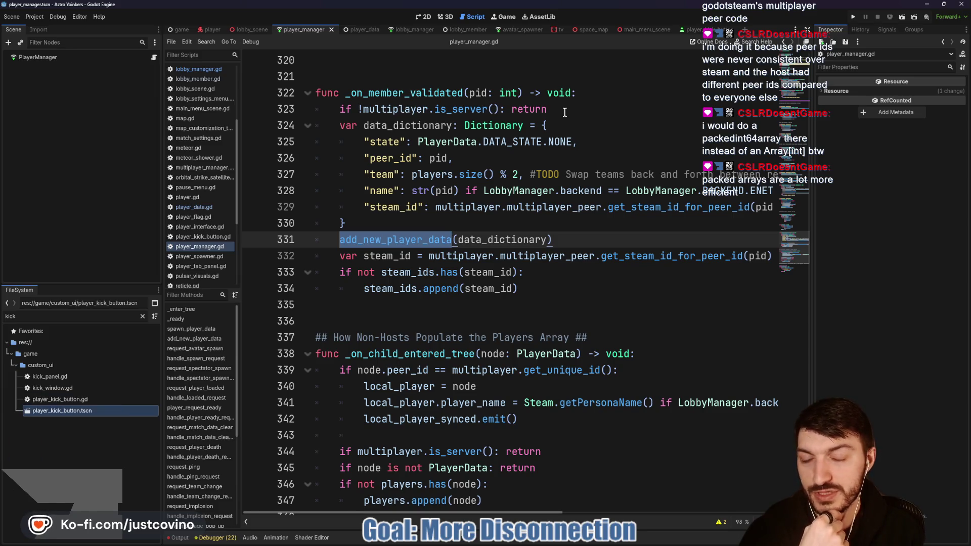
left_click(567, 112)
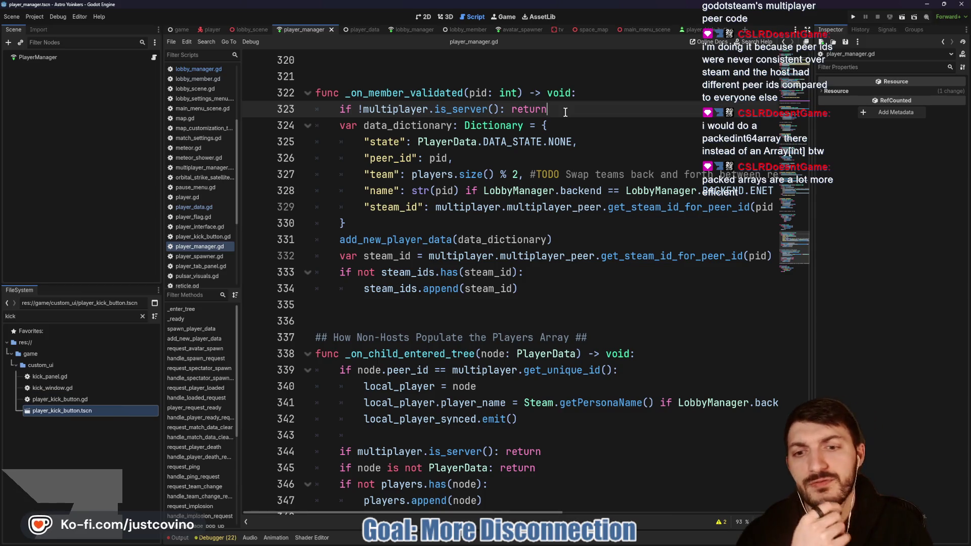
left_click(343, 308)
- Write func is_reconnecting(sid: int) -> bool returning steam_ids.has(sid) below _on_member_validated
key("Return")
key("Return")
key("Return")
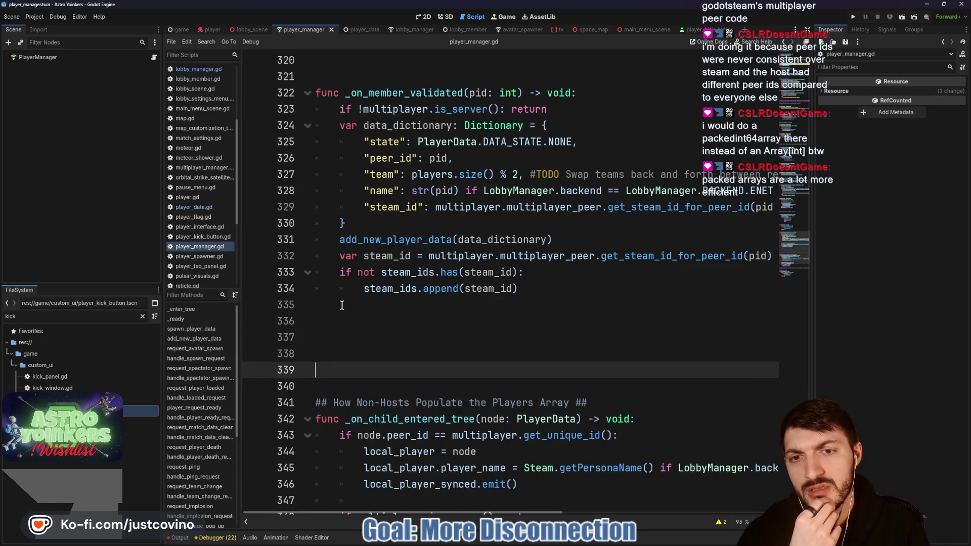
key("Up")
key("Up")
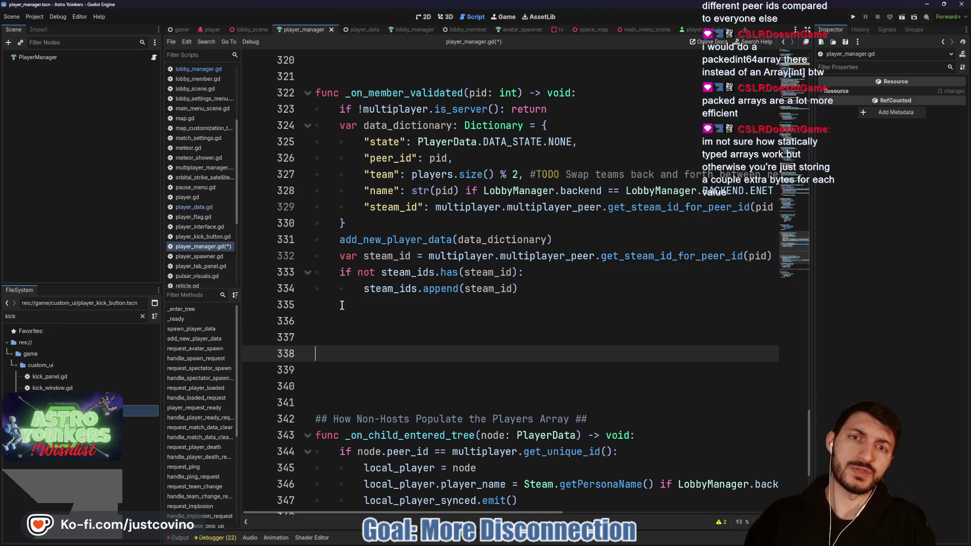
type("fuync")
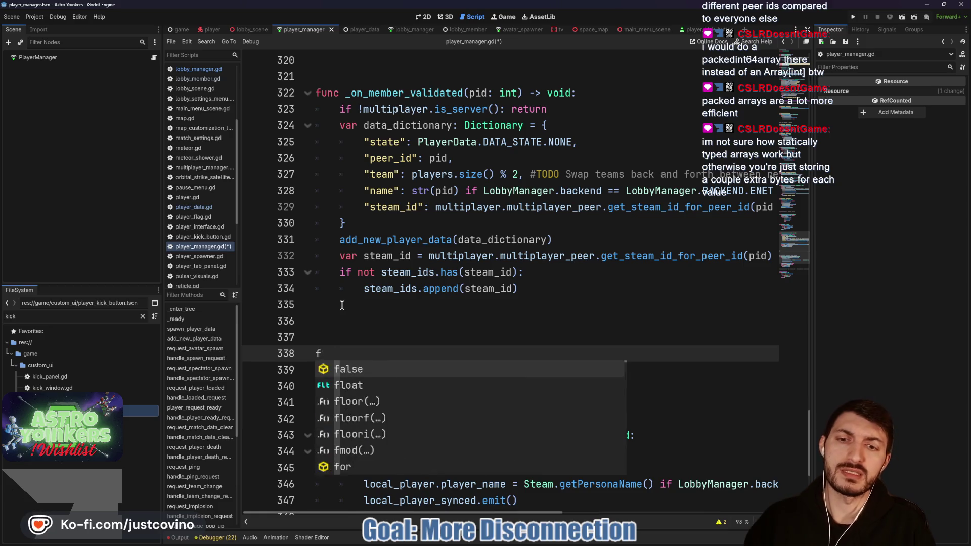
key("BackSpace")
key("BackSpace")
key("BackSpace")
type("nc")
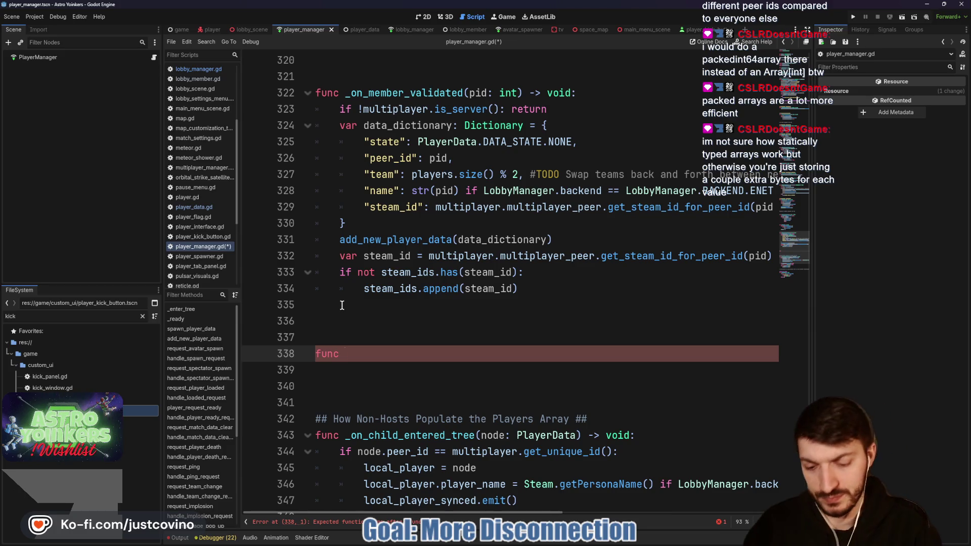
type("s_rec")
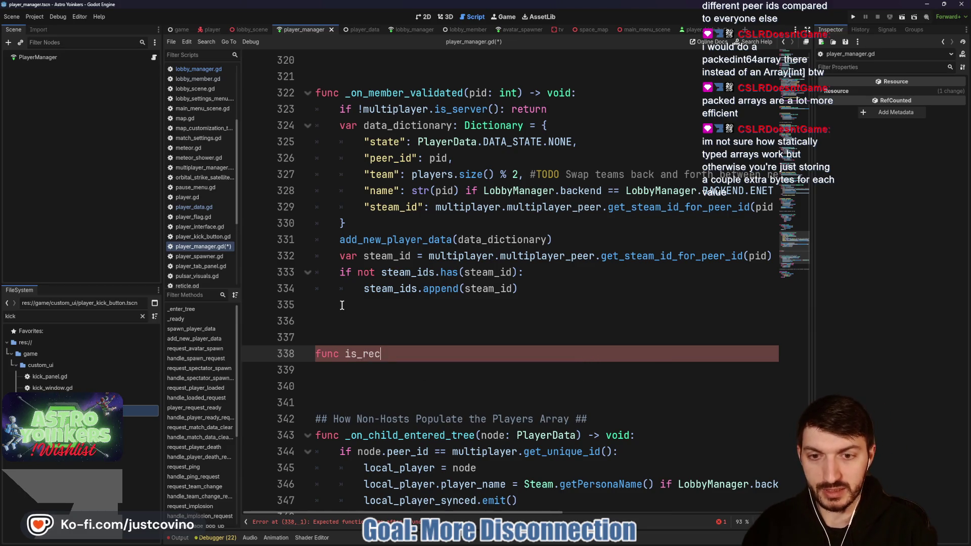
type("cting()")
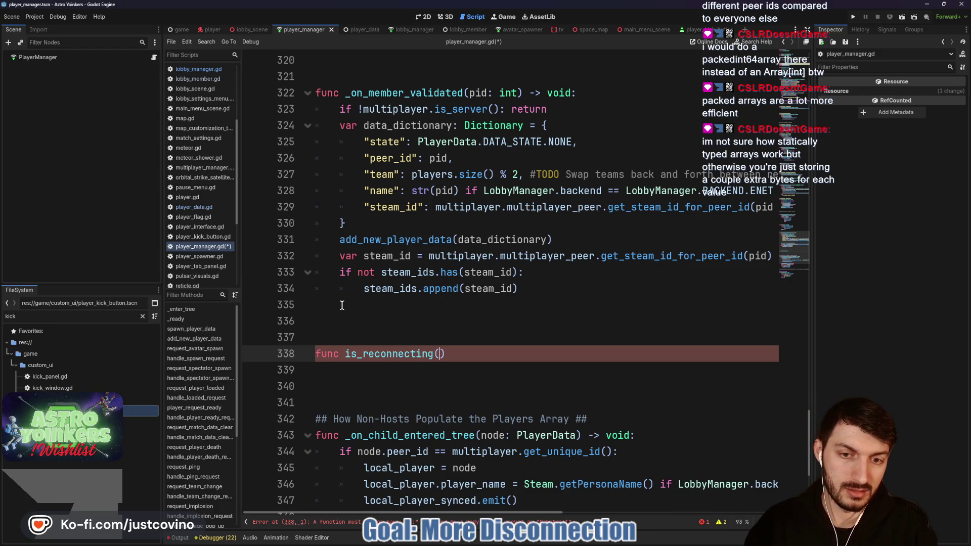
type(" int) ->")
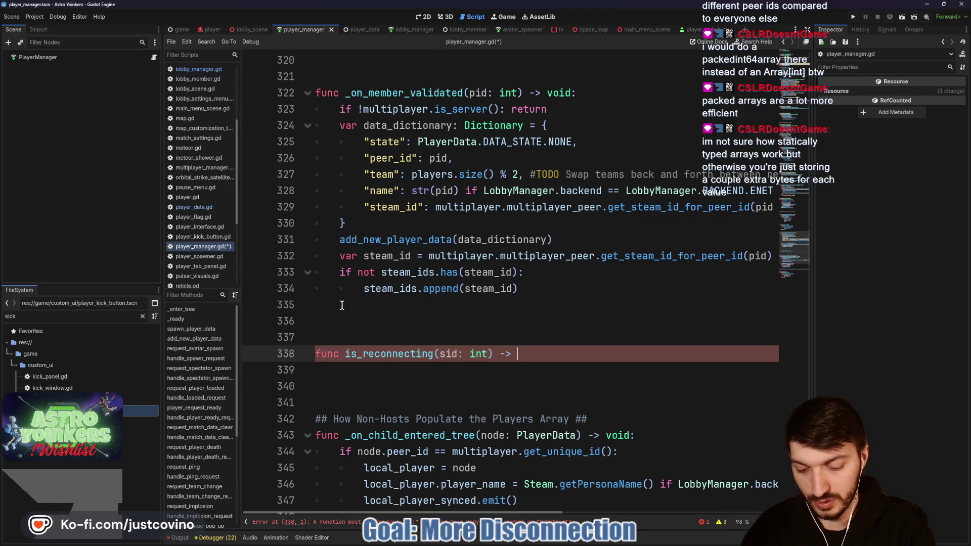
type("bool:")
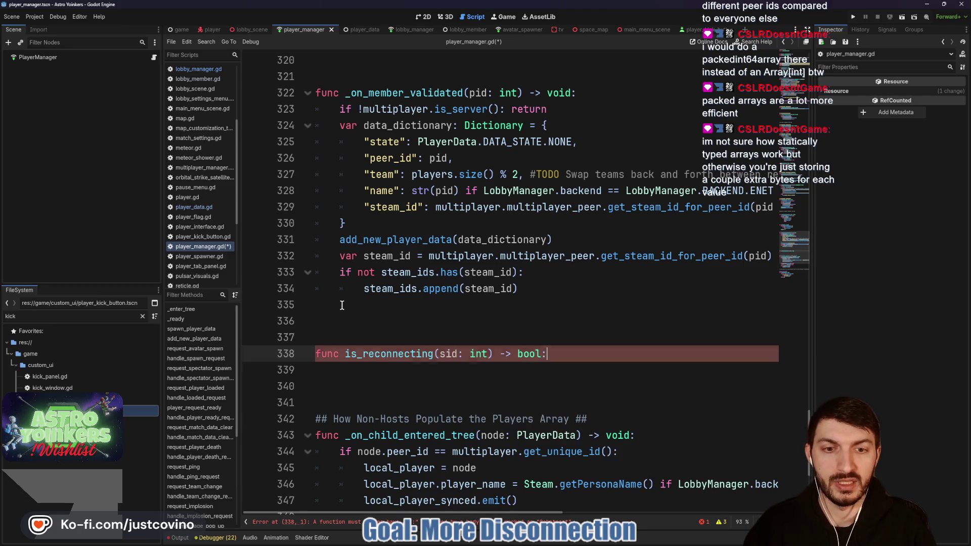
key("Return")
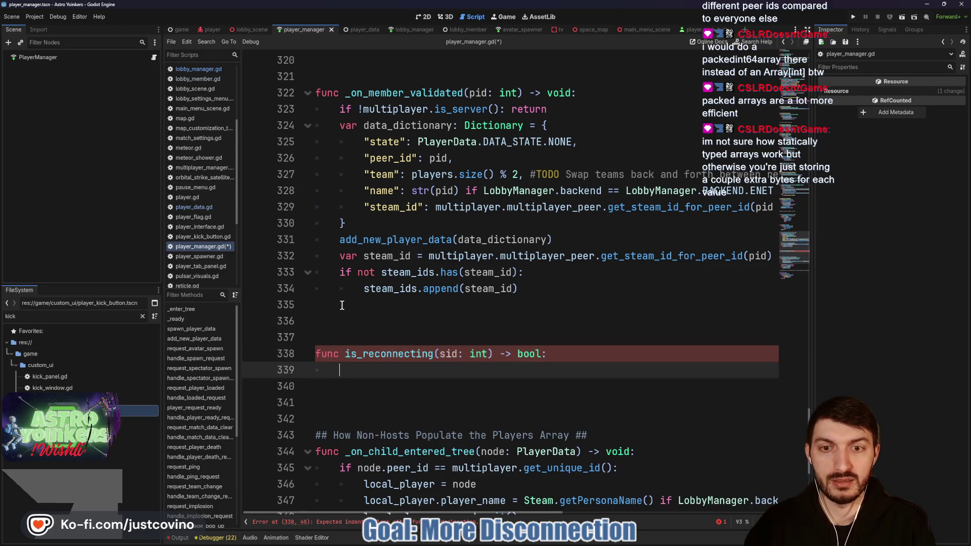
type("return steam_ids")
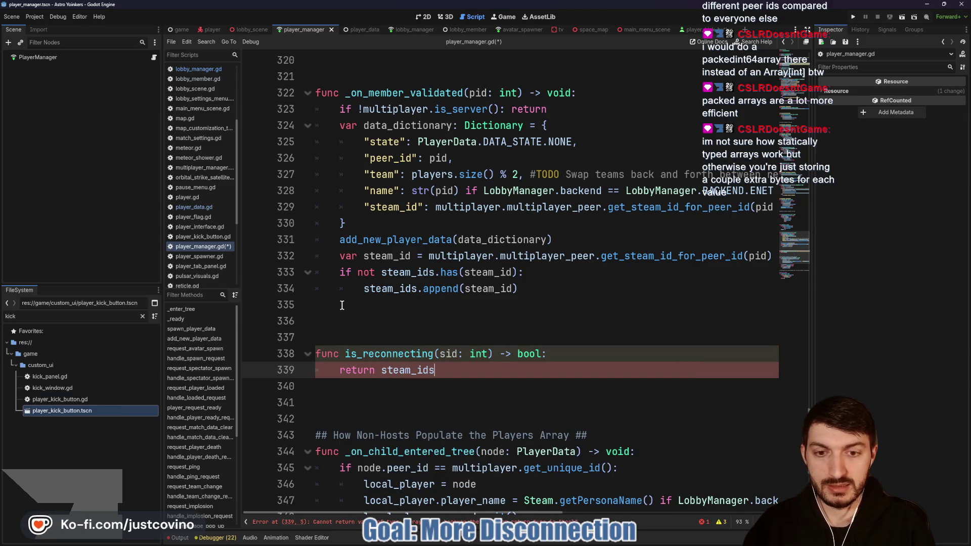
type(".has(sid")
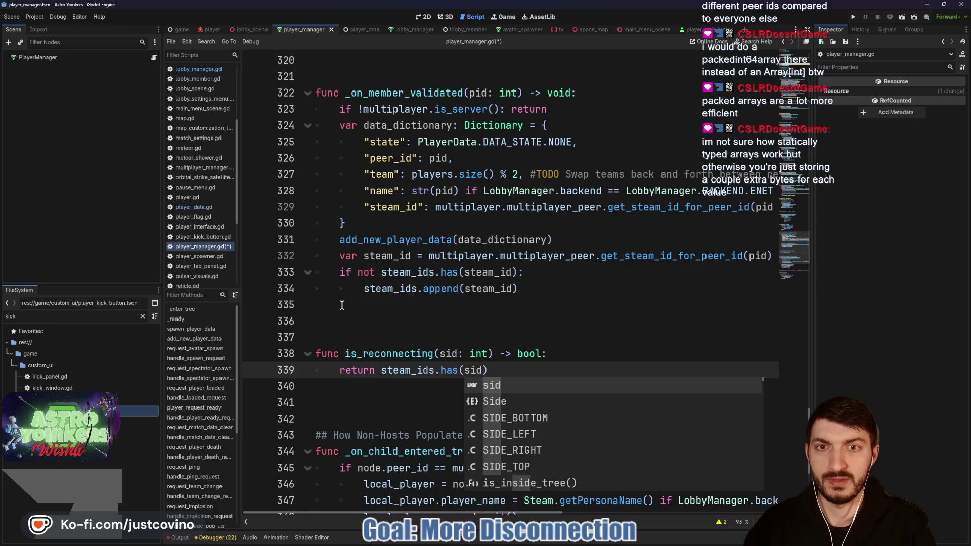
- Start an if is_reconnecting() check on a new line after the server check on line 323
left_click(600, 110)
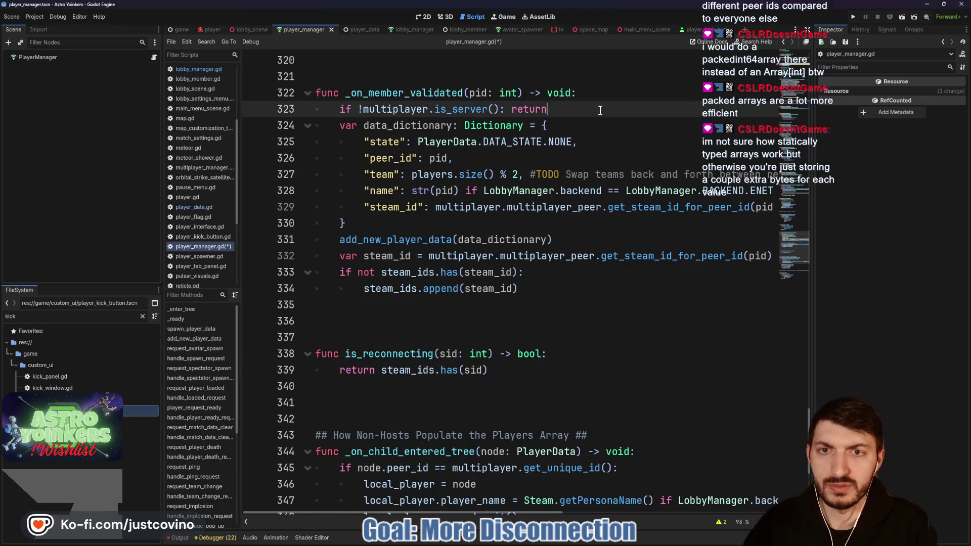
key("Return")
type("if is")
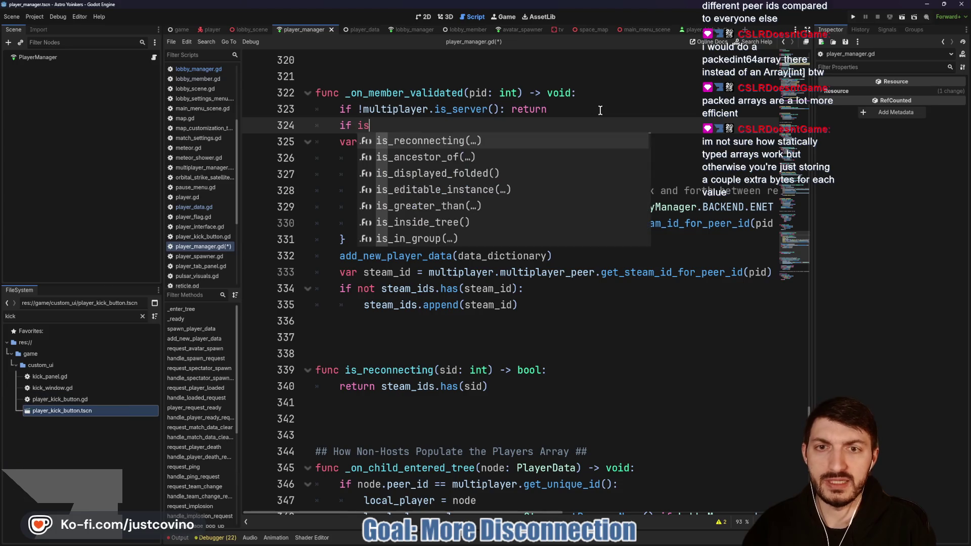
key("Return")
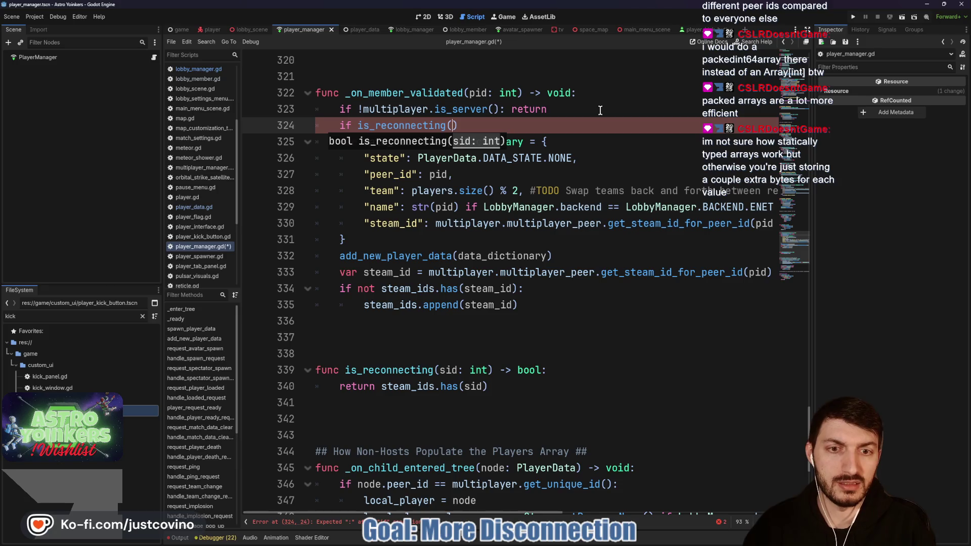
- Pass multiplayer_peer.get_steam_id_for_peer_id(pid) into line 324's is_reconnecting check and close it with a colon
left_click_drag(438, 223, 796, 224)
key("ctrl+c")
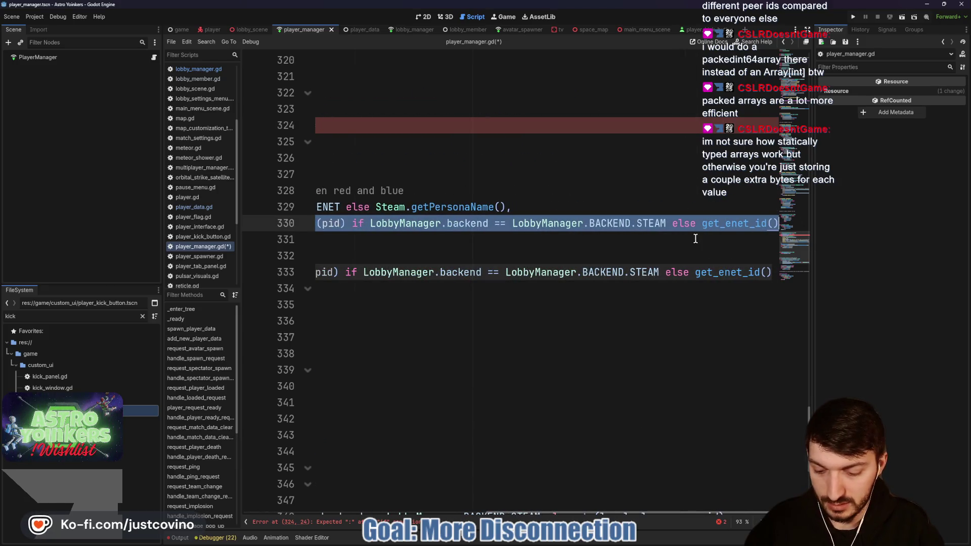
scroll(695, 238, "left", 8)
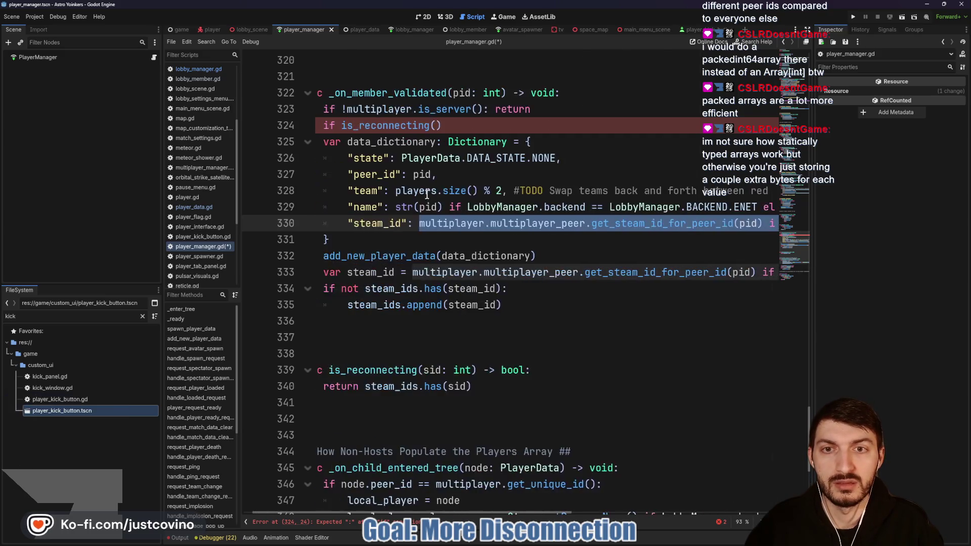
left_click(435, 125)
key("ctrl+v")
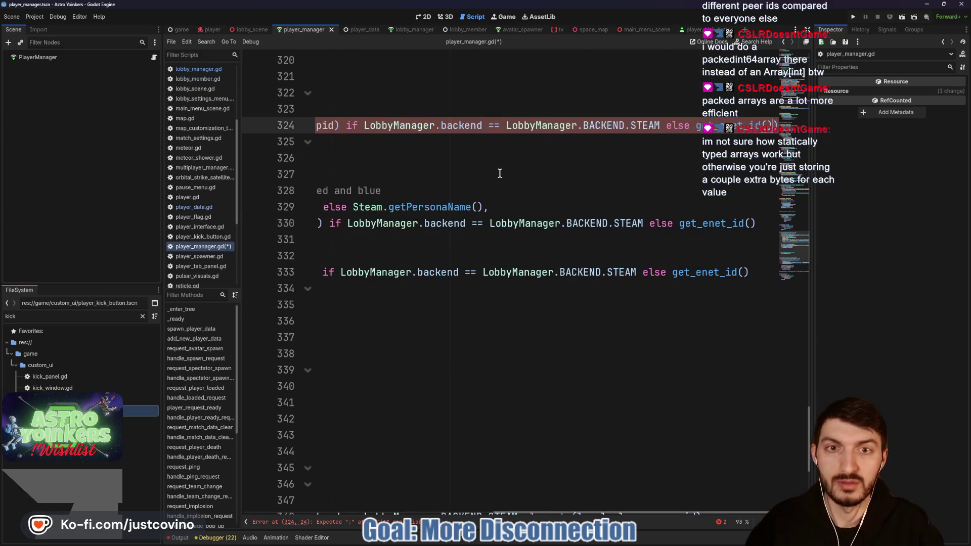
type(":")
key("Return")
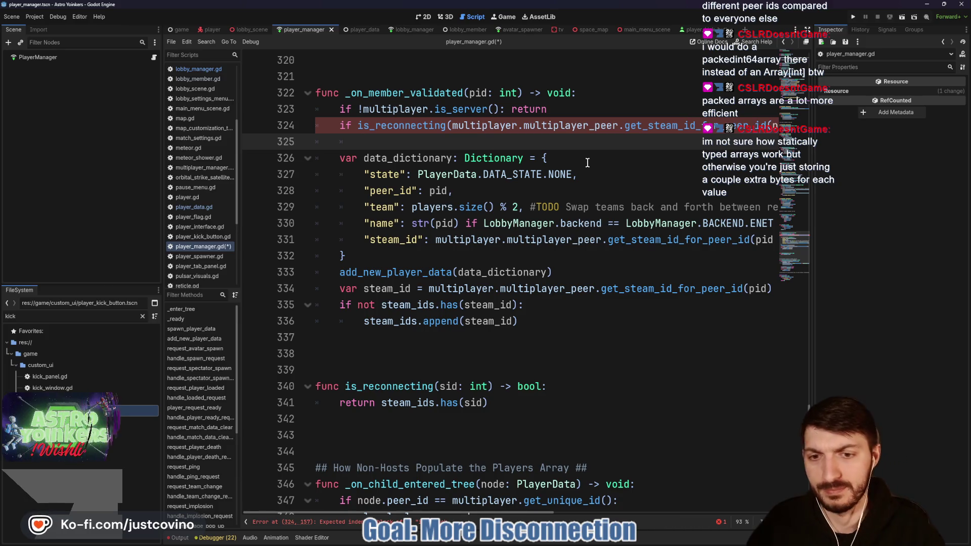
left_click(354, 433)
- Create func reconnect_player() -> void containing a for data in players: loop
key("Return")
key("Return")
key("Return")
key("Up")
key("Up")
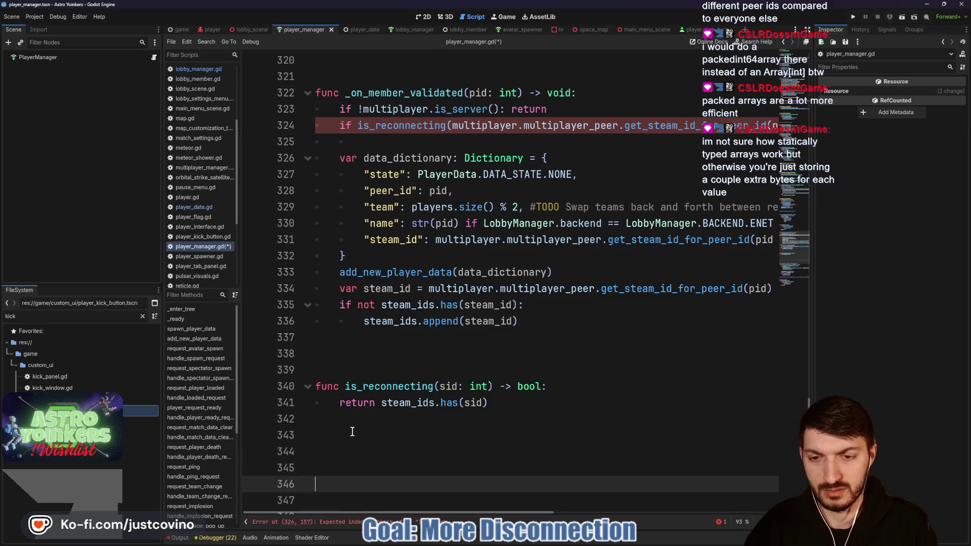
type("unc reconnect")
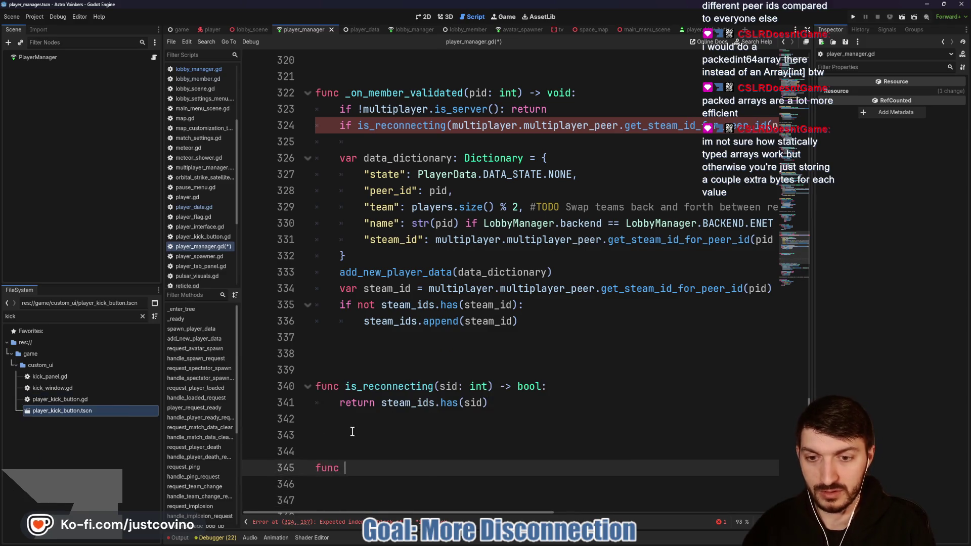
type(")")
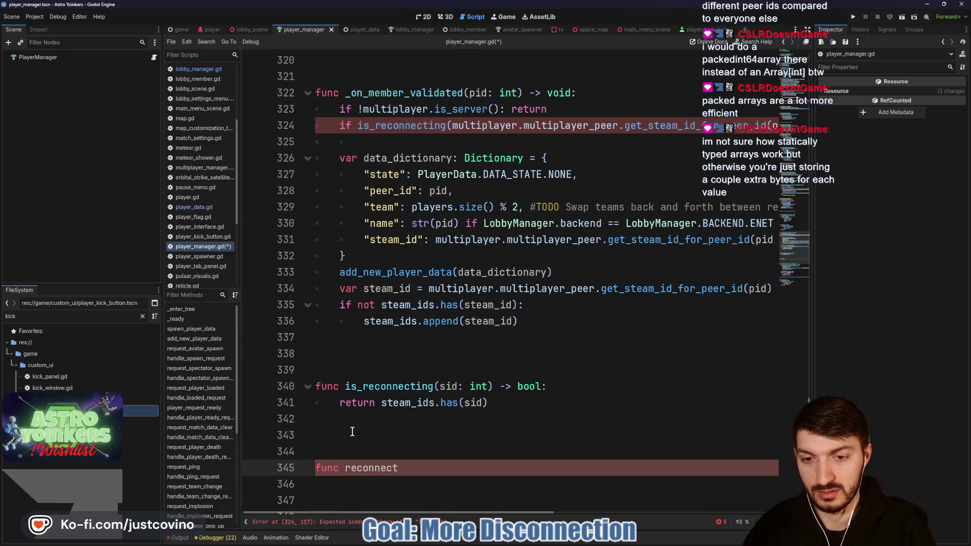
type("_")
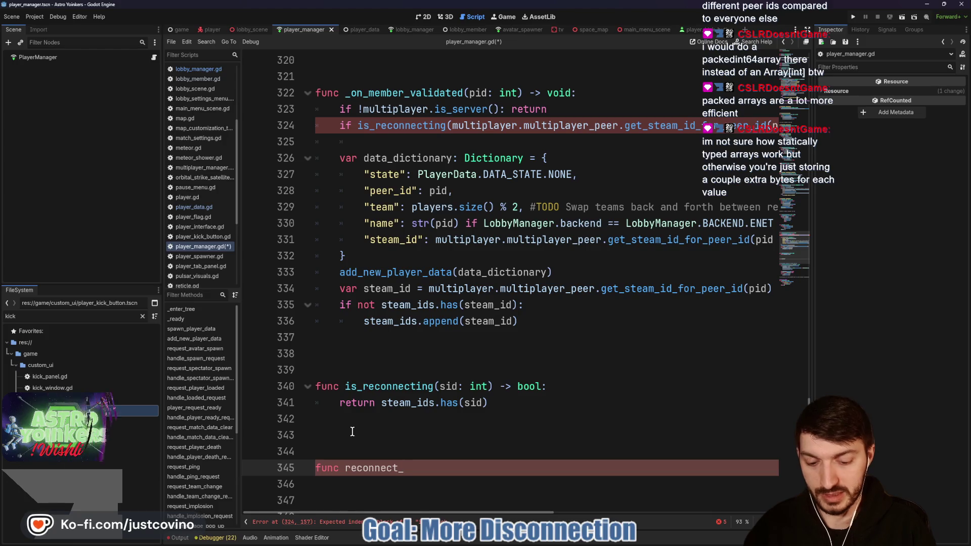
type("player")
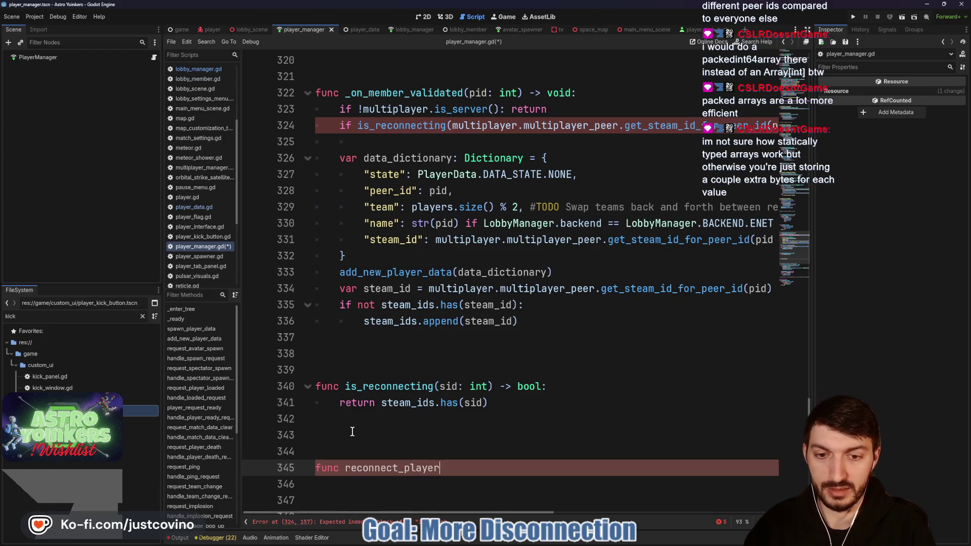
type(" void:")
key("Return")
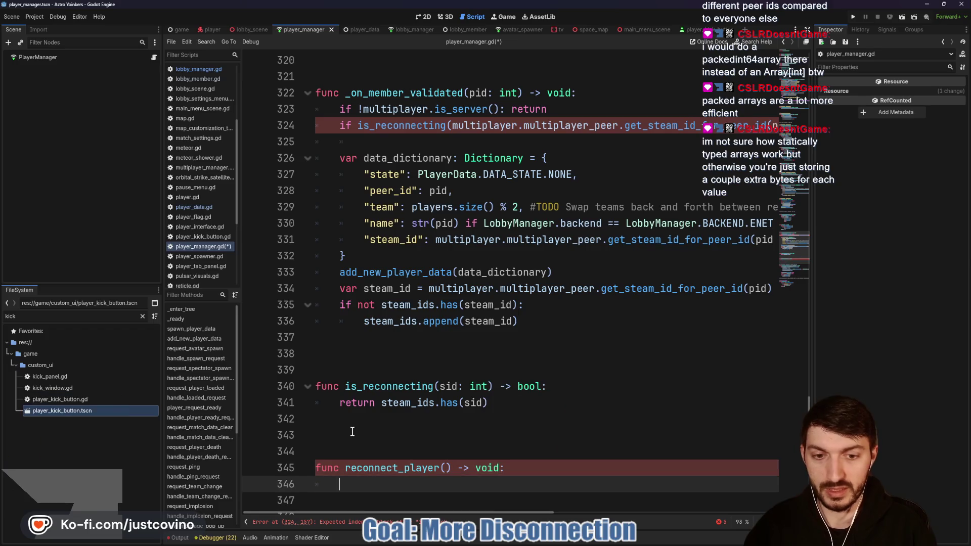
type("print(\"test\"")
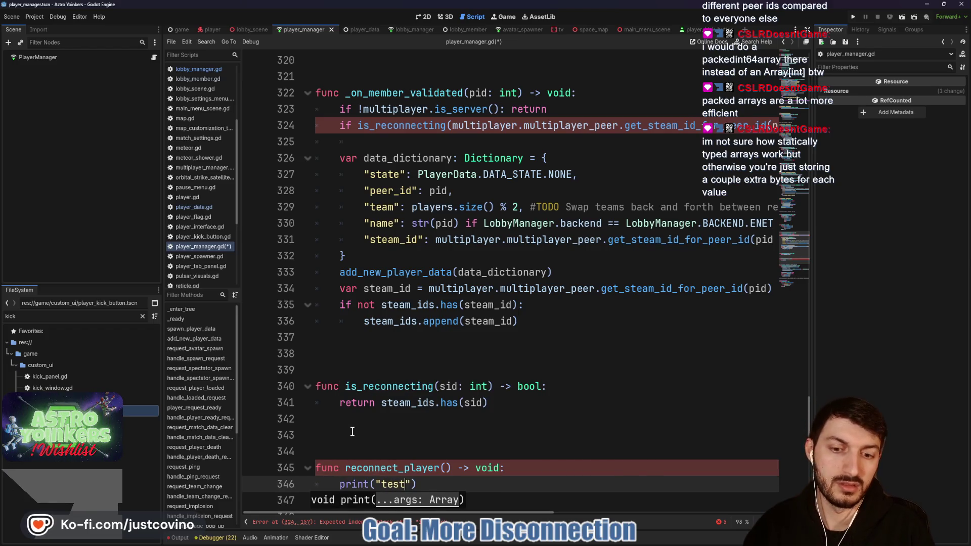
left_click(440, 467)
type("for data in players:")
scroll(449, 374, "down", 3)
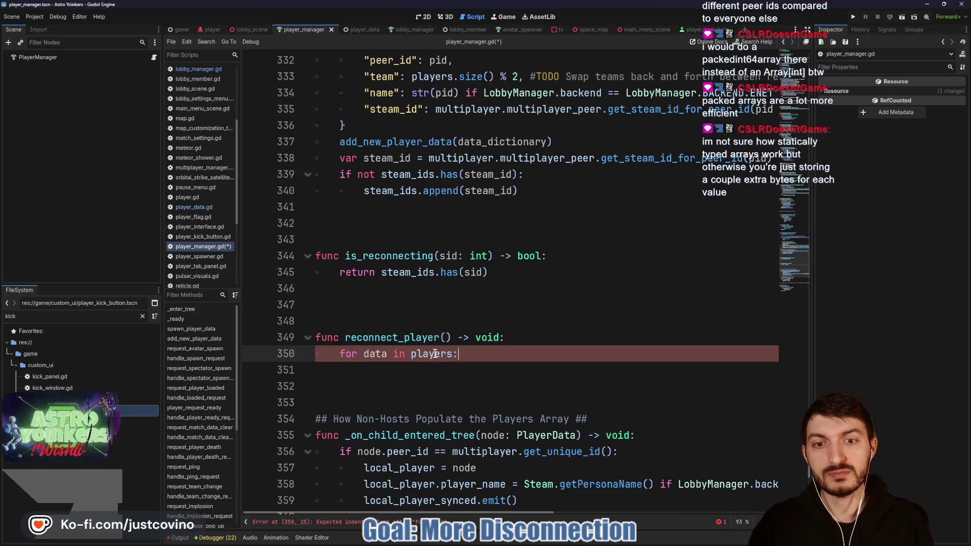
- Add an if !multiplayer.is_server(): return guard at the top of reconnect_player
left_click(525, 336)
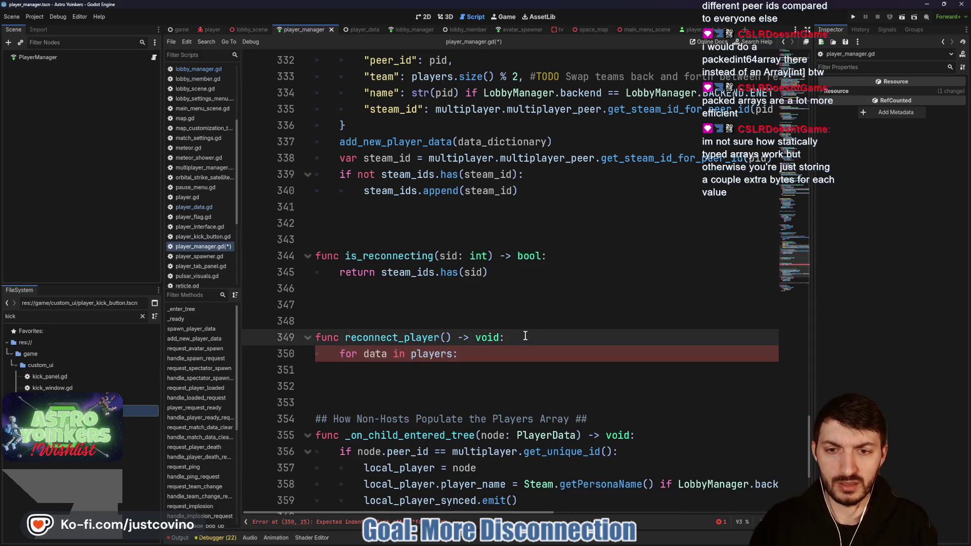
key("Return")
type("if !multip")
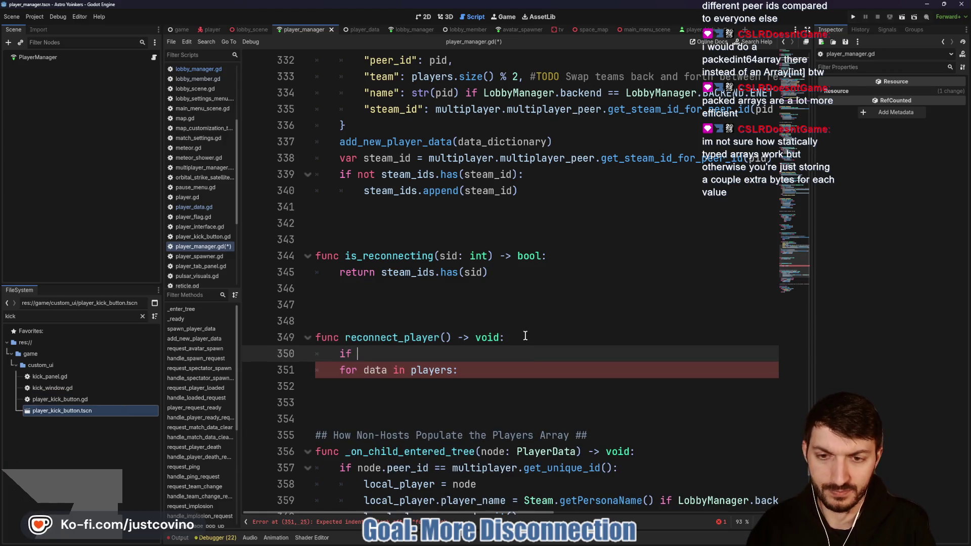
type("layer.is")
key("Return")
type(": ret")
type("urn")
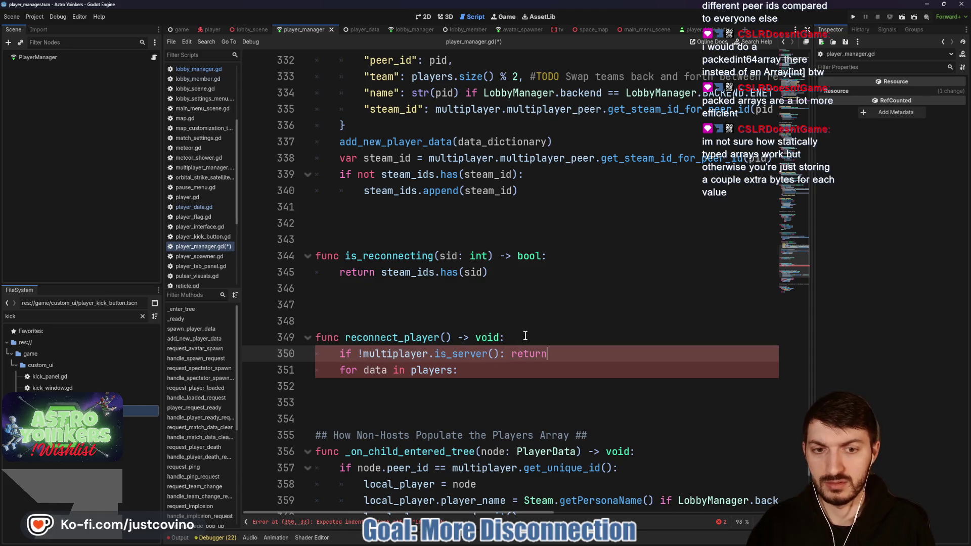
- Give reconnect_player a sid: int parameter and an if data.steam_id == sid: pass check in the loop
left_click(393, 395)
key("Tab")
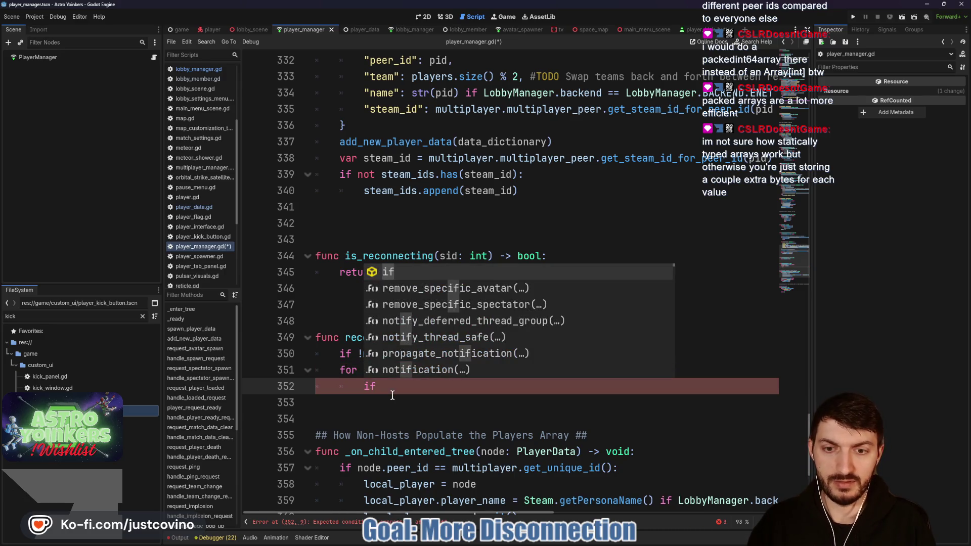
type("data.")
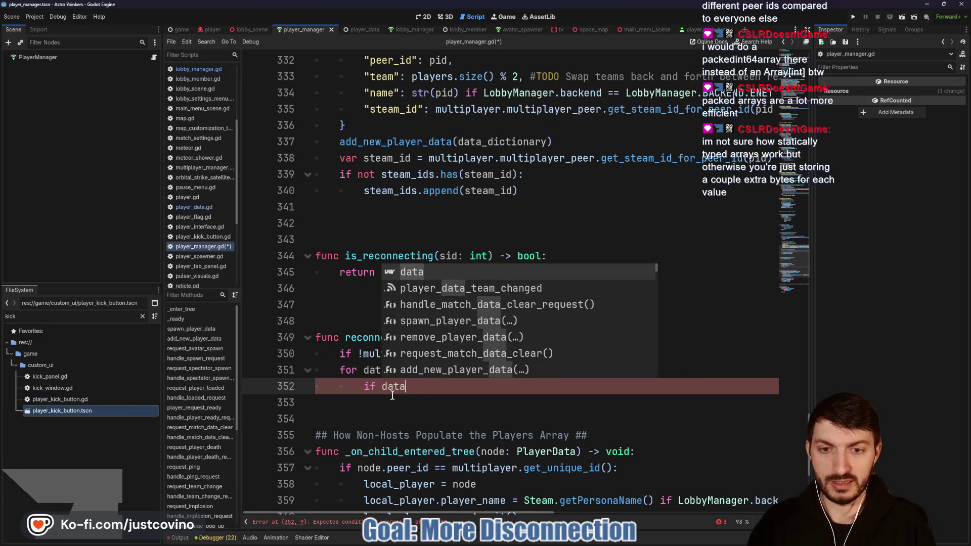
type("steam_id =")
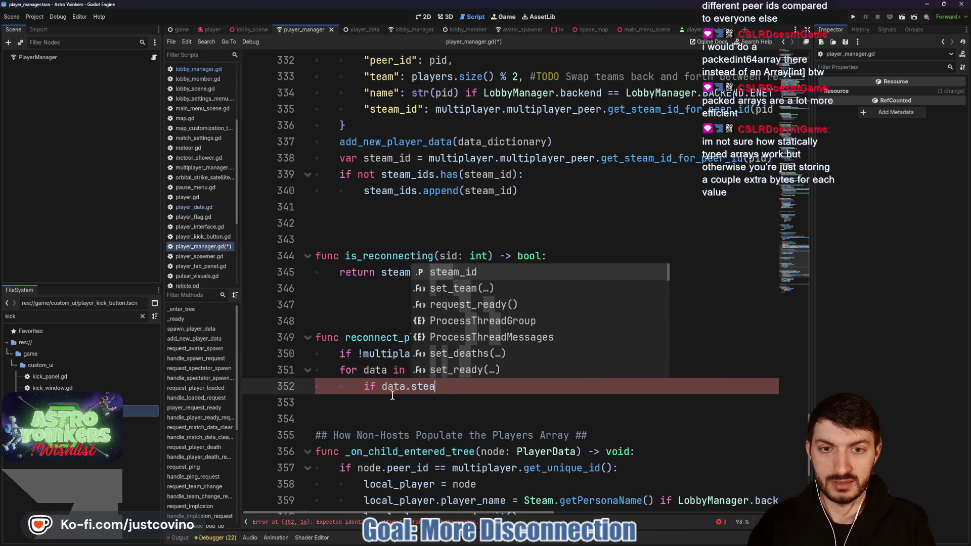
type("=")
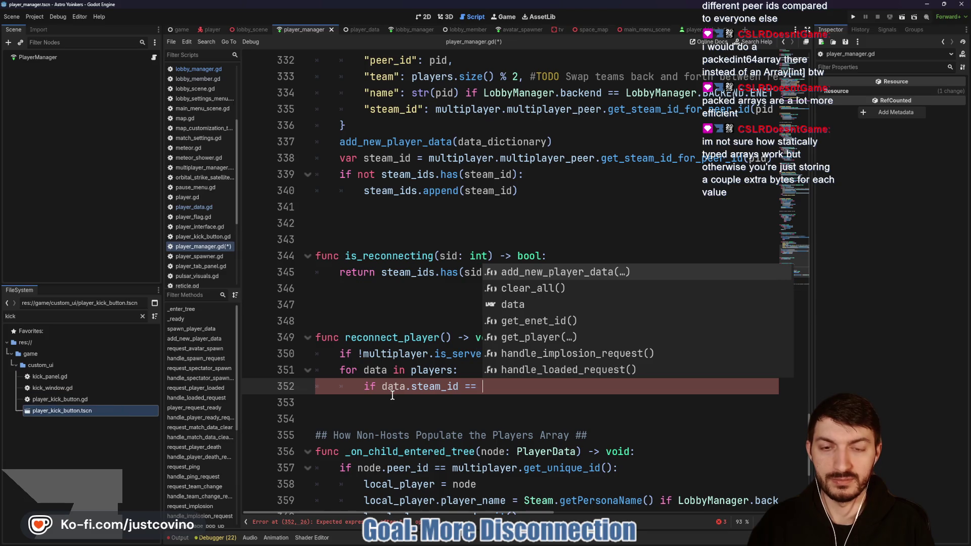
left_click(444, 337)
type("sid: int")
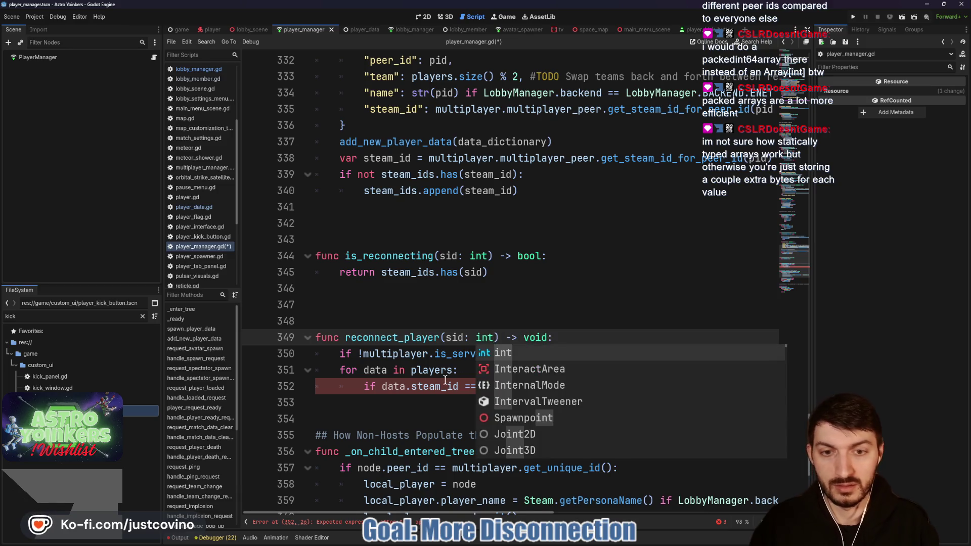
left_click(504, 386)
type("sid")
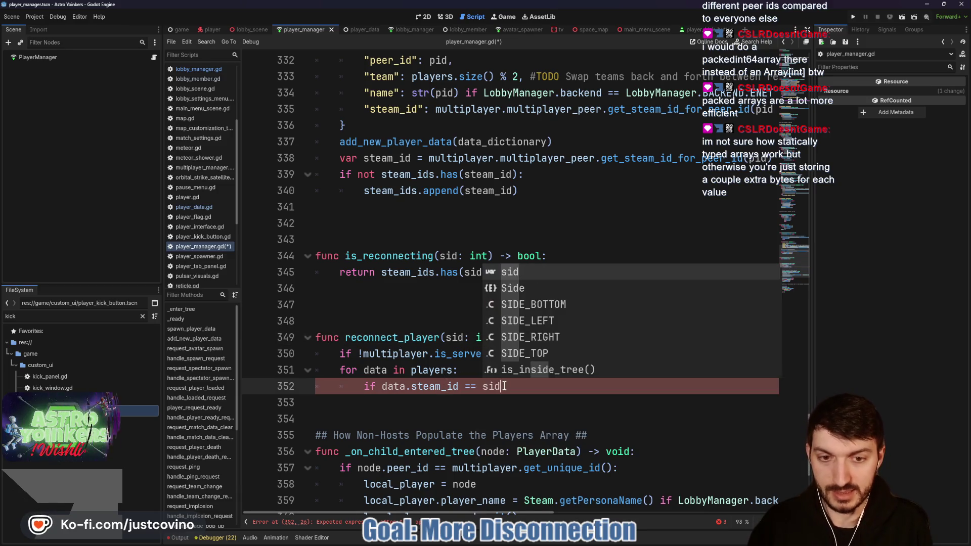
type(":")
key("Return")
type("rint9\"")
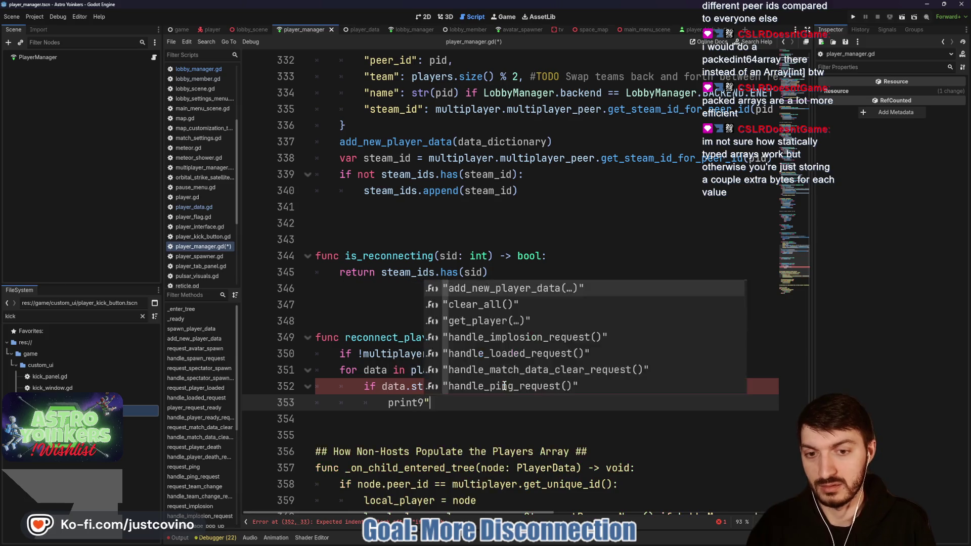
key("BackSpace")
key("BackSpace")
type("ass")
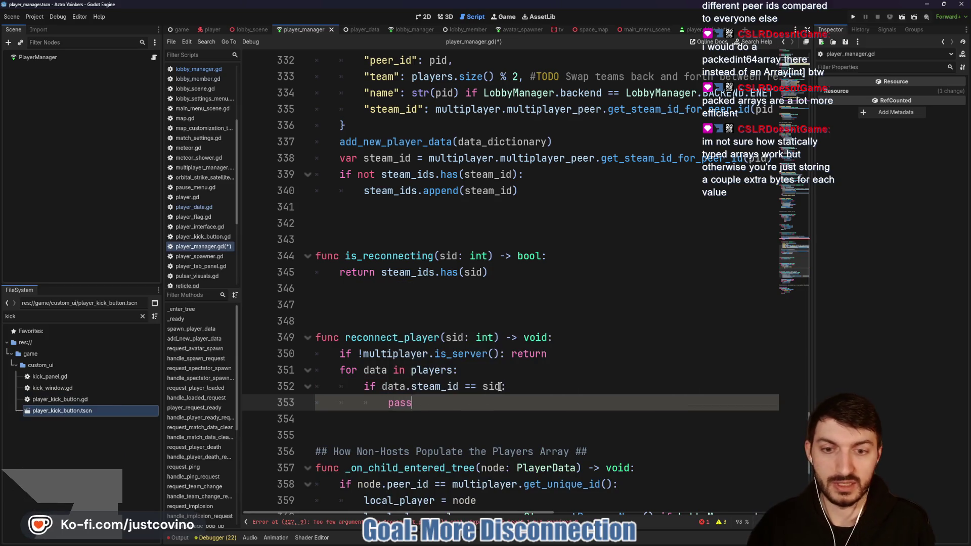
scroll(439, 296, "up", 2)
- Delete the duplicate steam_id lookup on line 338 and place it at the start of _on_member_validated
scroll(512, 208, "up", 1)
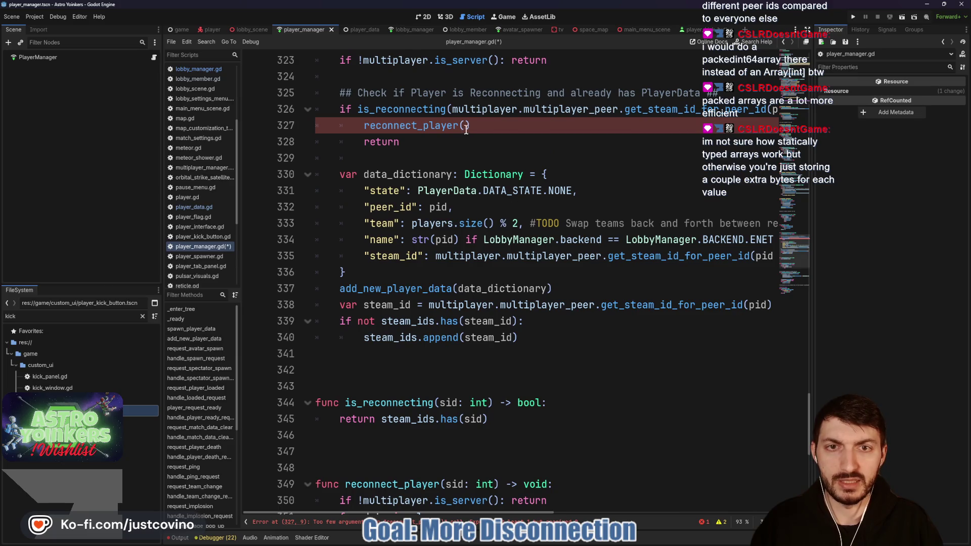
scroll(514, 222, "up", 2)
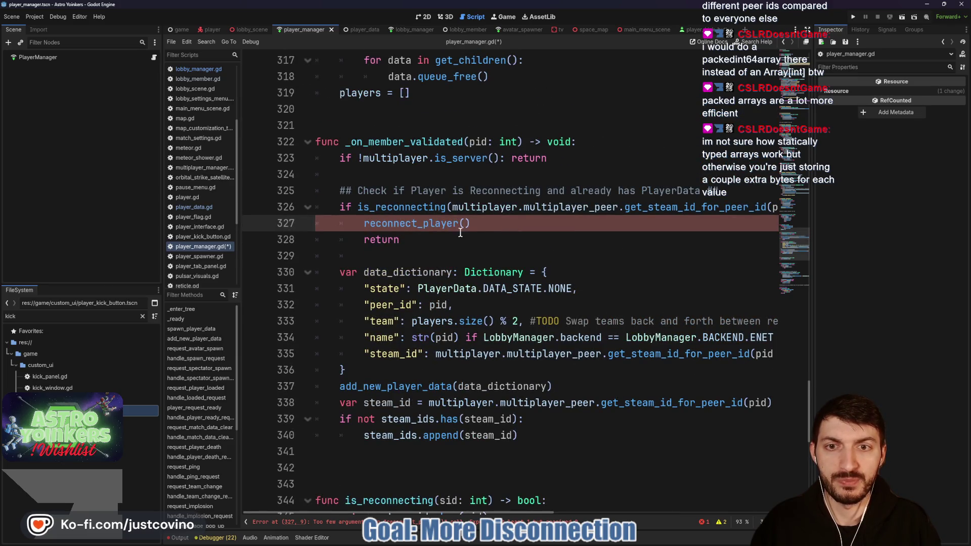
scroll(460, 232, "up", 1)
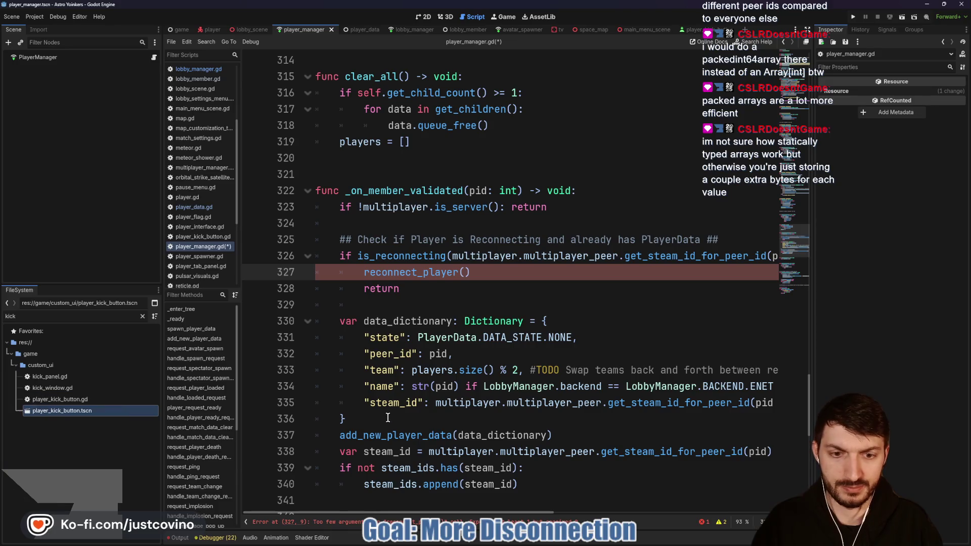
scroll(455, 395, "down", 1)
left_click_drag(337, 403, 802, 407)
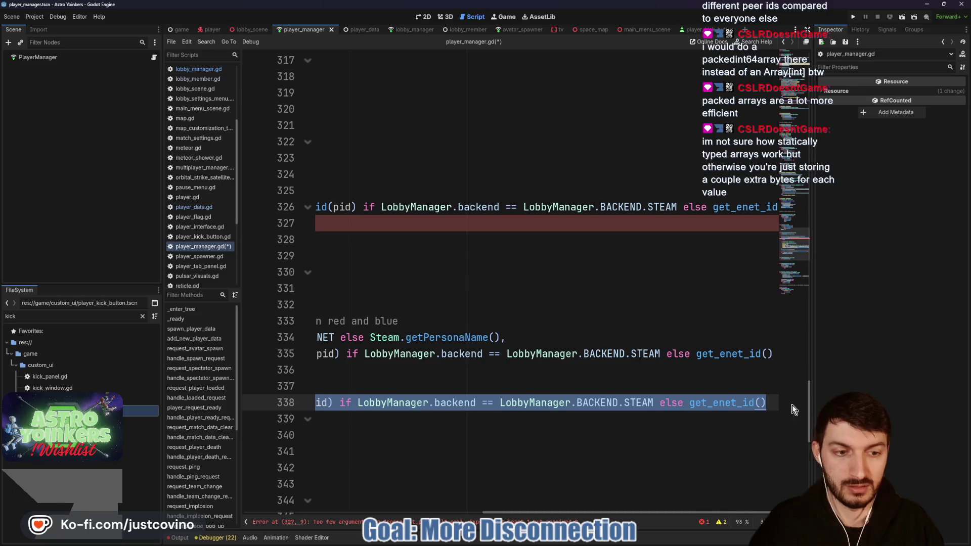
key("BackSpace")
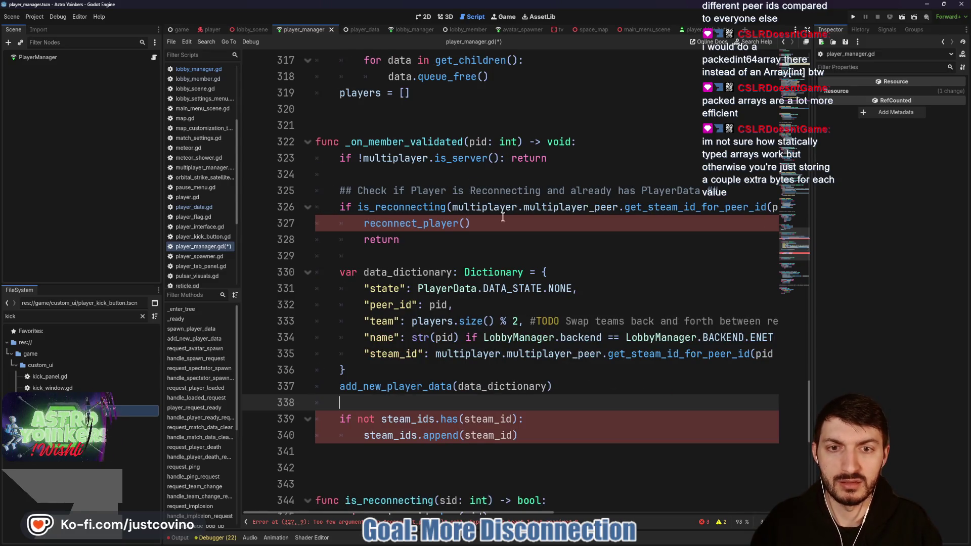
left_click(373, 171)
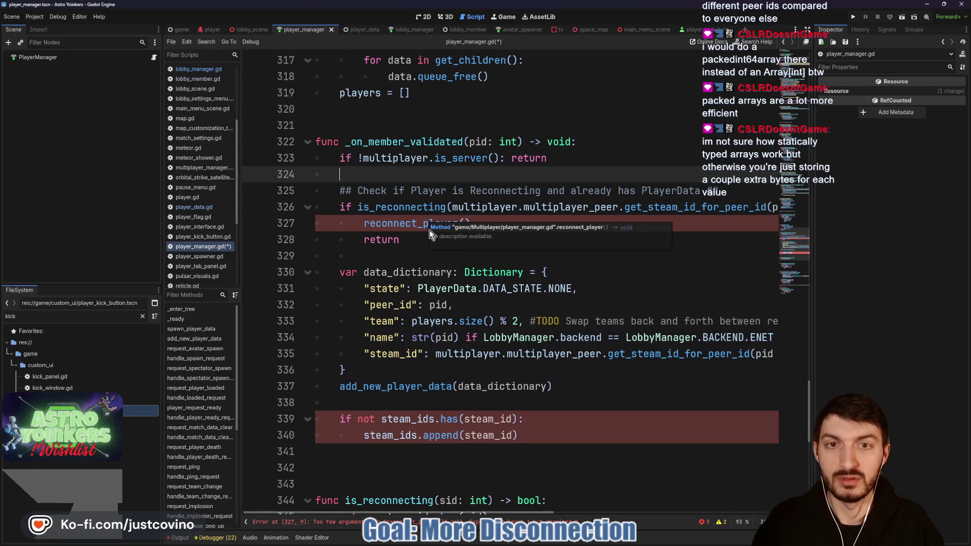
- Use steam_id in is_reconnecting, reconnect_player and the dictionary entry, then save player_manager.gd
scroll(492, 273, "right", 3)
left_click_drag(565, 207, 763, 207)
type("steam_id):")
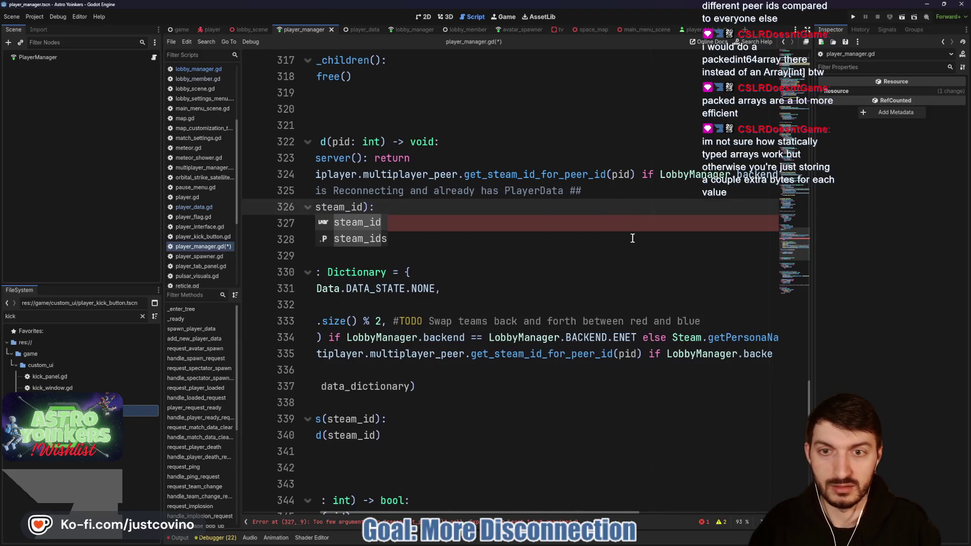
key("Escape")
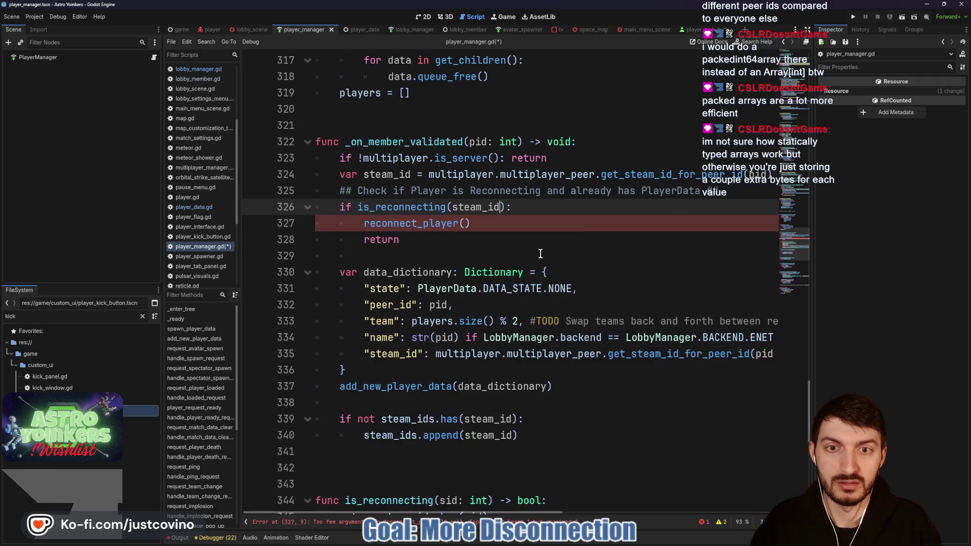
left_click(464, 224)
type("steam_id")
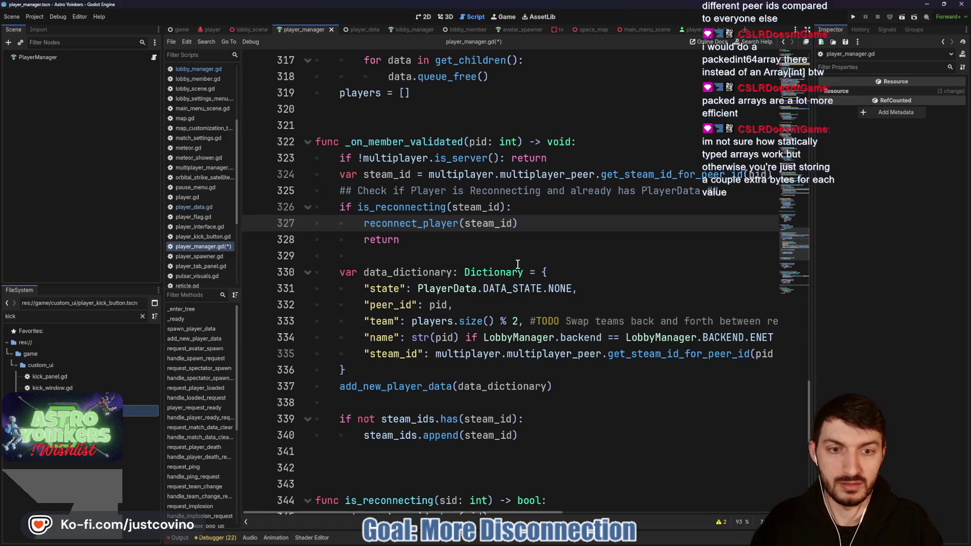
scroll(480, 228, "down", 2)
mouse_move(431, 259)
left_mouse_down()
mouse_move(773, 262)
mouse_move(785, 251)
left_mouse_up()
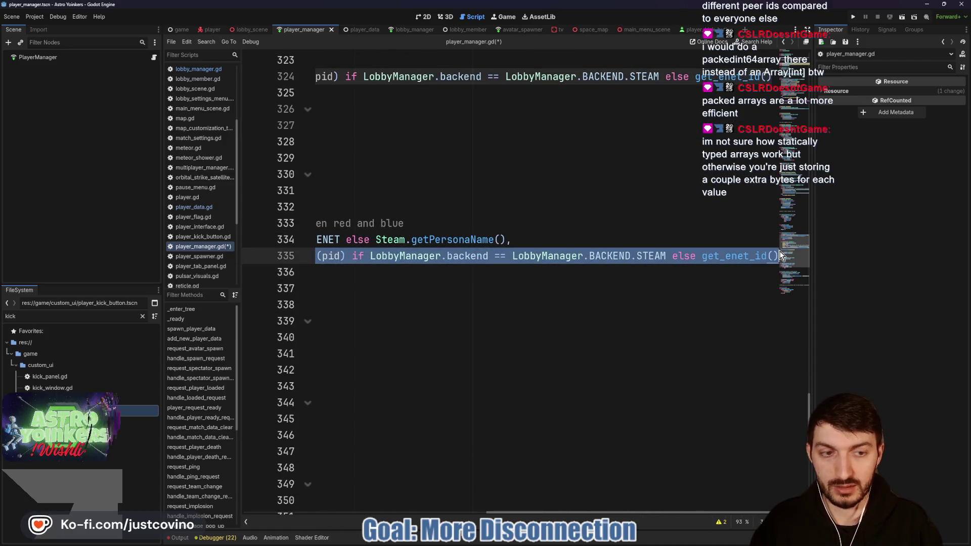
type("steam_id")
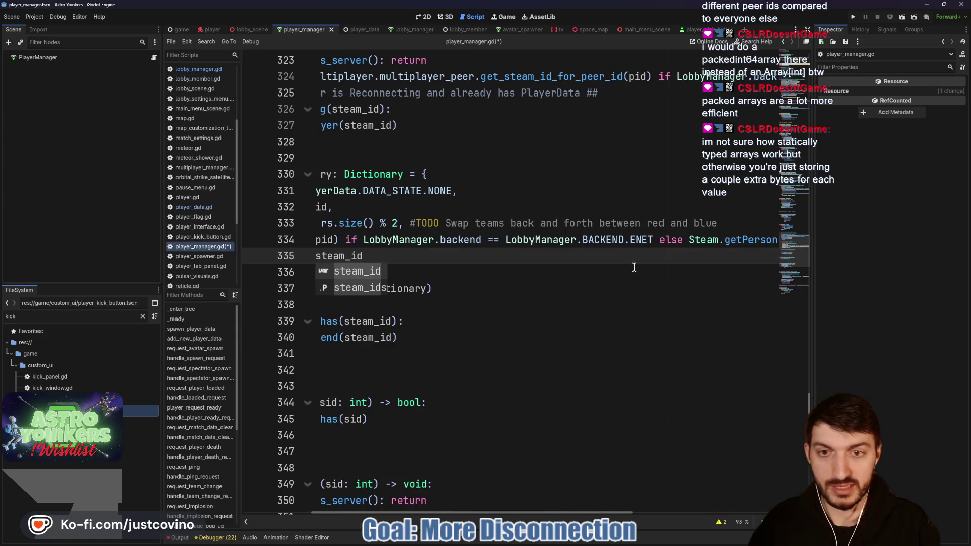
key("Escape")
left_click(525, 304)
key("ctrl+s")
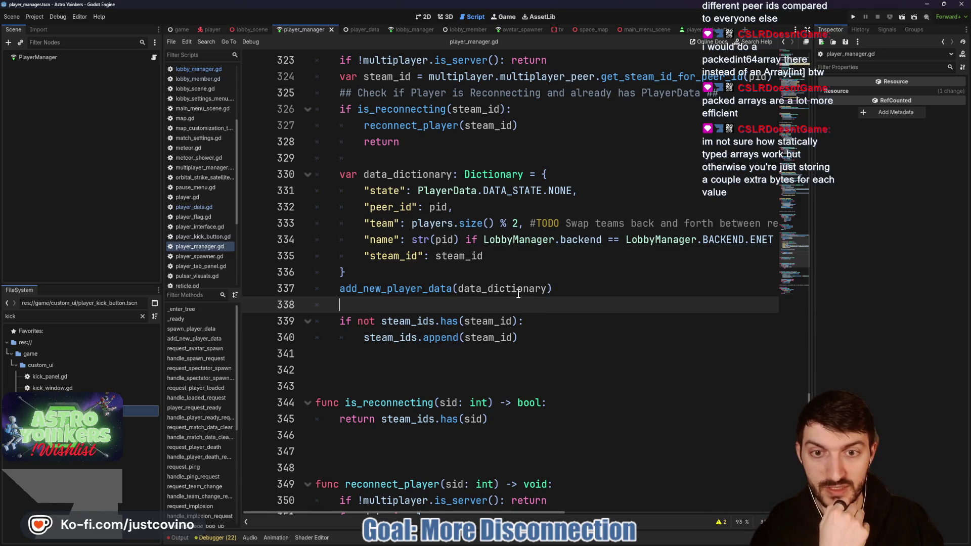
- Insert a blank line above the reconnecting-check comment at line 325
scroll(524, 285, "right", 2)
scroll(524, 281, "left", 2)
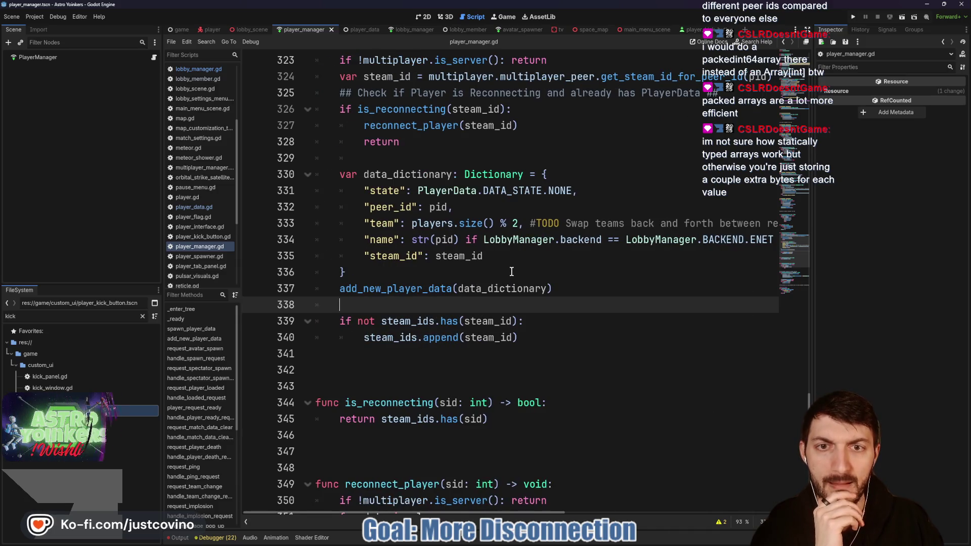
scroll(512, 271, "up", 2)
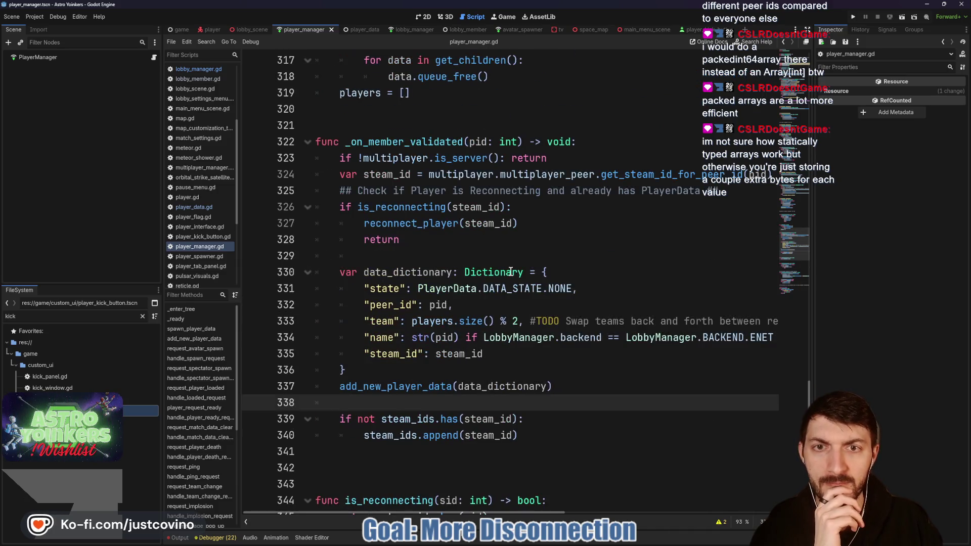
left_click(333, 190)
key("Return")
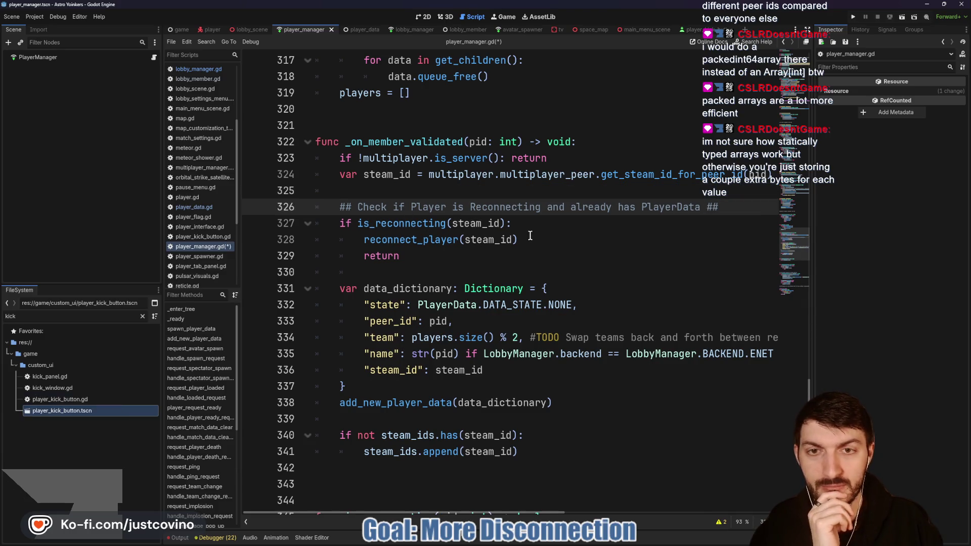
scroll(538, 250, "right", 4)
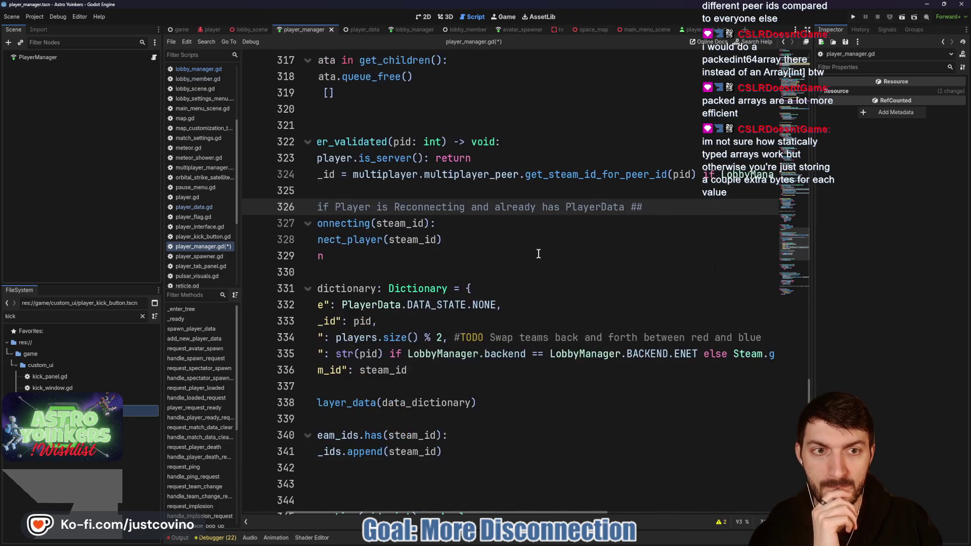
scroll(538, 248, "left", 5)
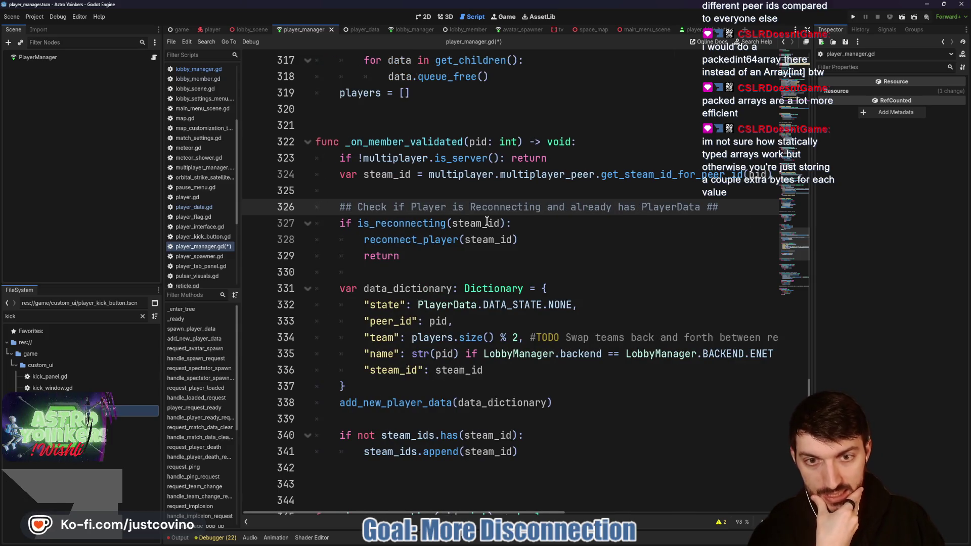
scroll(492, 255, "down", 8)
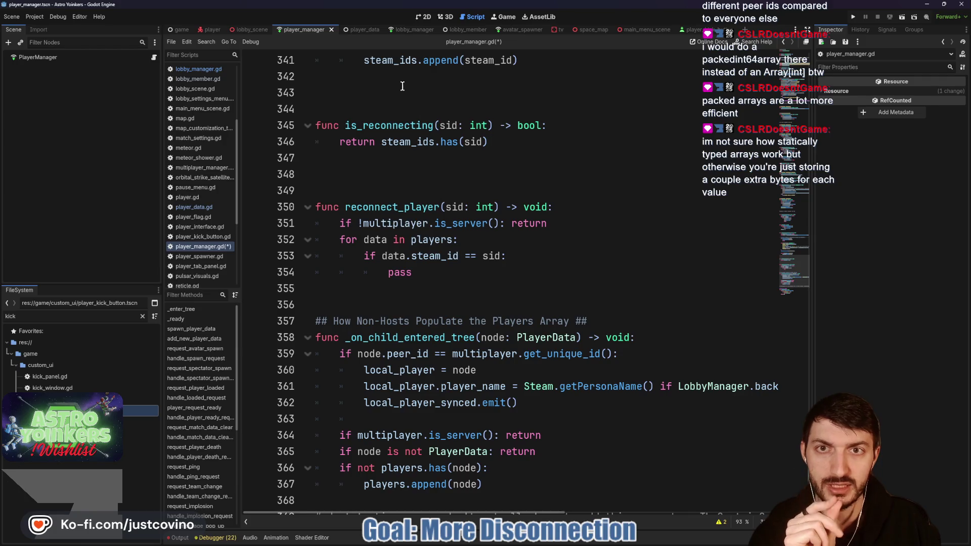
- Check the exported steam_id int in player_data.gd, then return to player_manager.gd
left_click(358, 31)
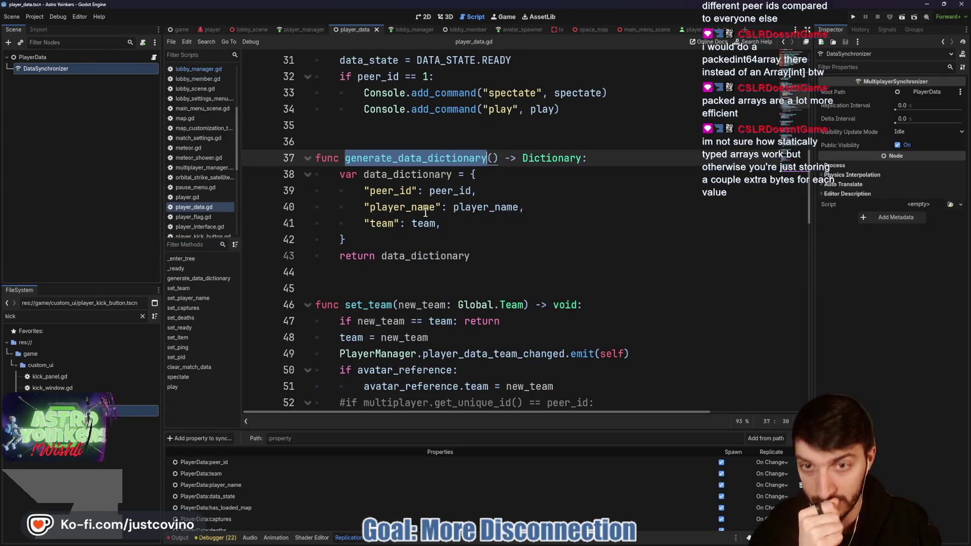
scroll(423, 202, "up", 4)
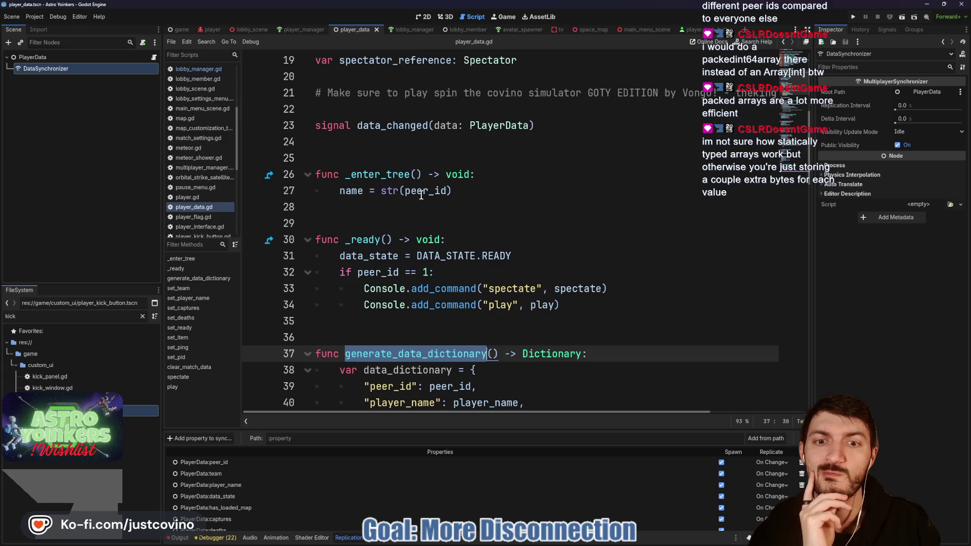
scroll(421, 194, "up", 5)
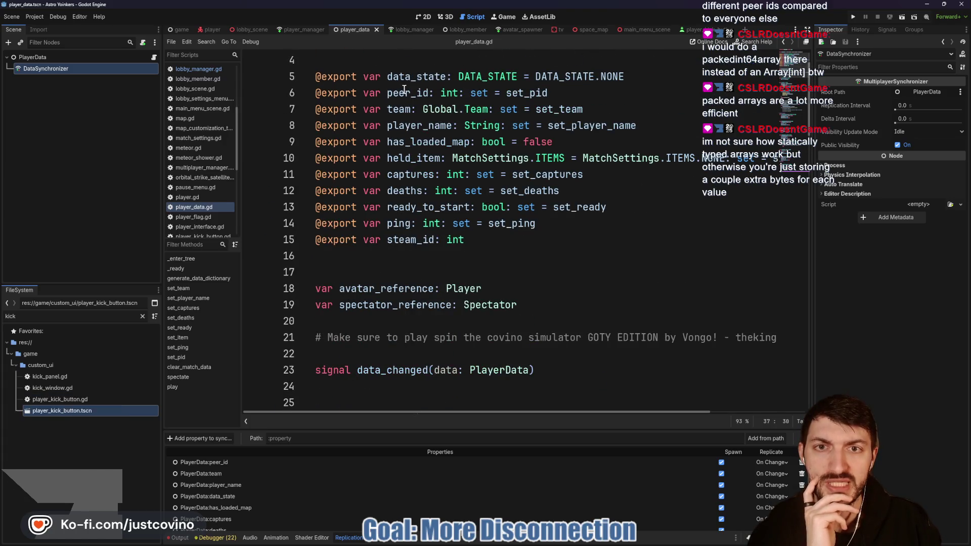
scroll(399, 91, "down", 3)
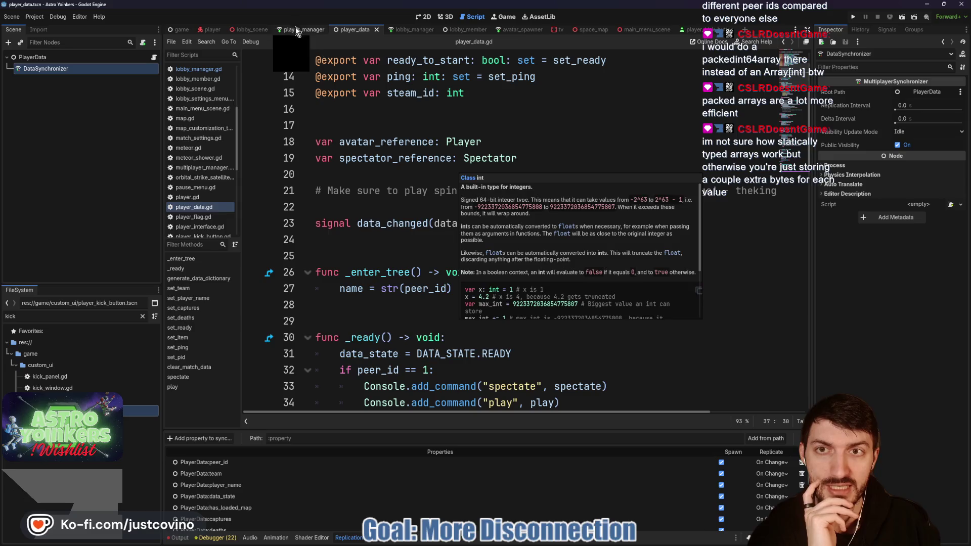
left_click(298, 29)
- Pass pid as an extra argument in the reconnect_player call in _on_member_validated
scroll(485, 213, "down", 2)
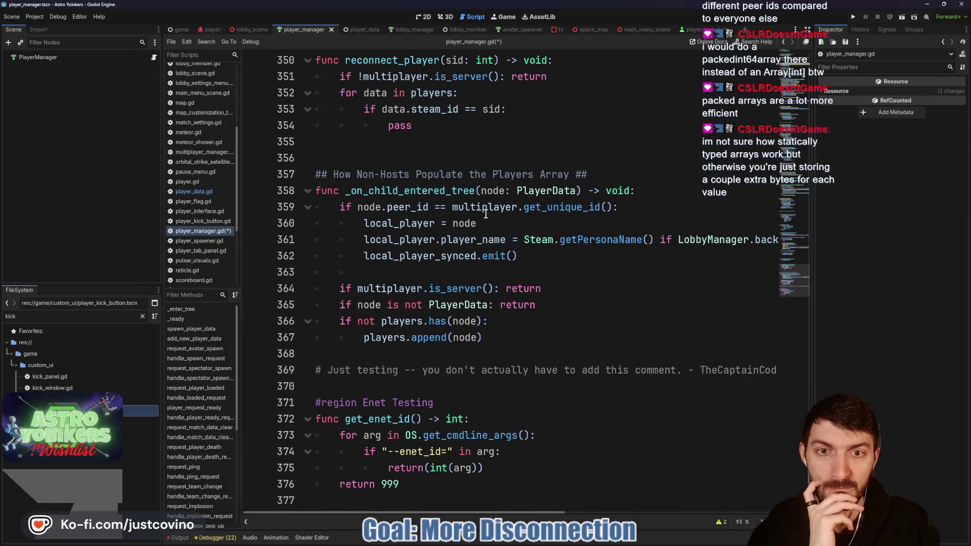
scroll(468, 252, "up", 3)
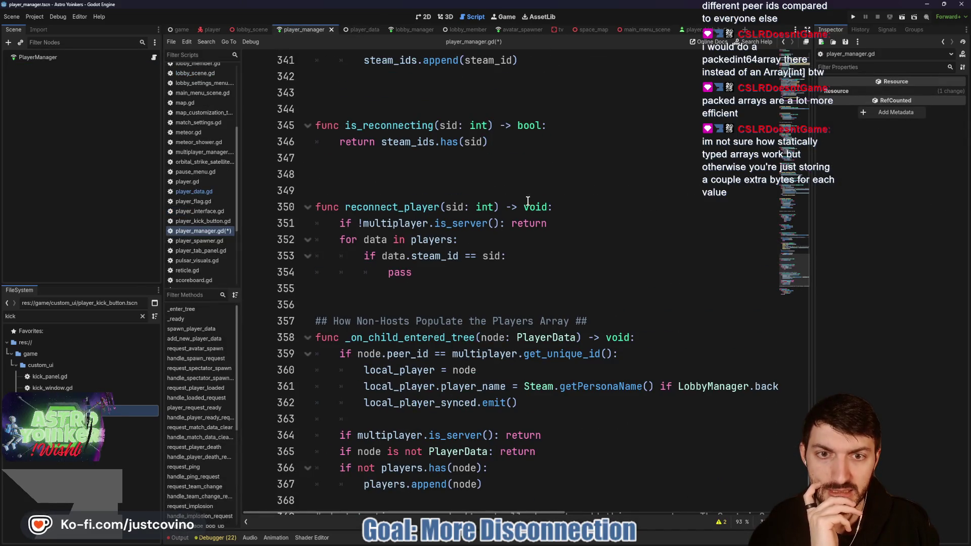
scroll(526, 201, "up", 3)
scroll(527, 202, "up", 5)
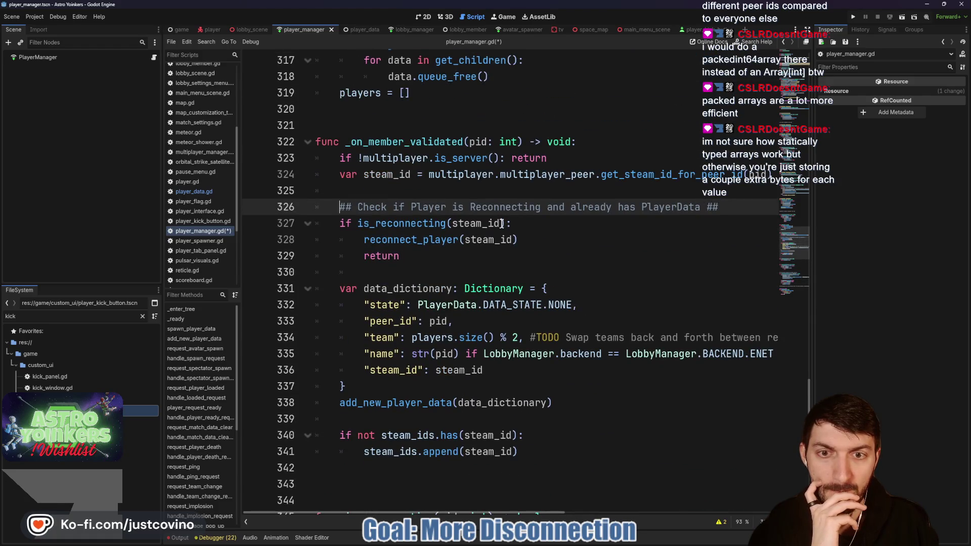
left_click(513, 240)
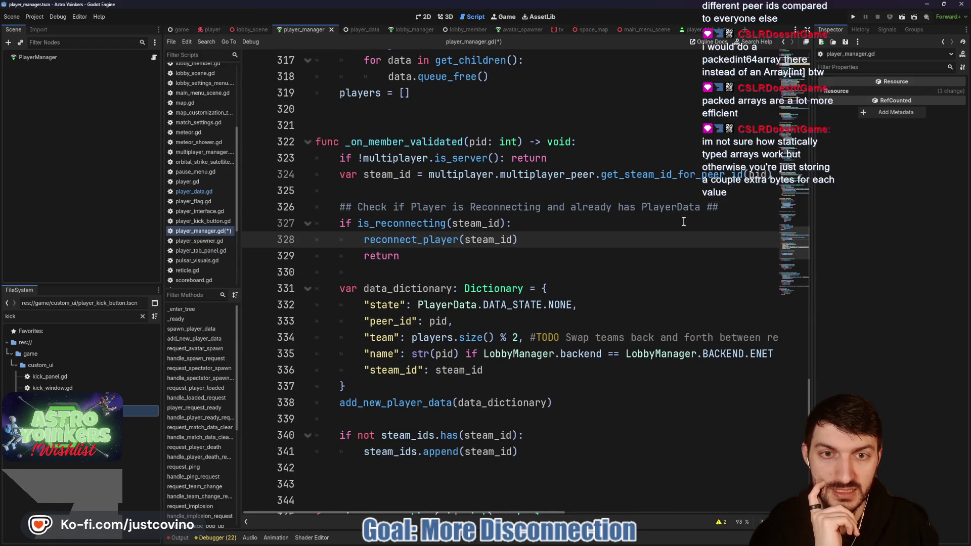
type(", pid")
- Add a 'pid: int' parameter to reconnect_player and replace pass with data.peer_id = pid
scroll(475, 285, "down", 6)
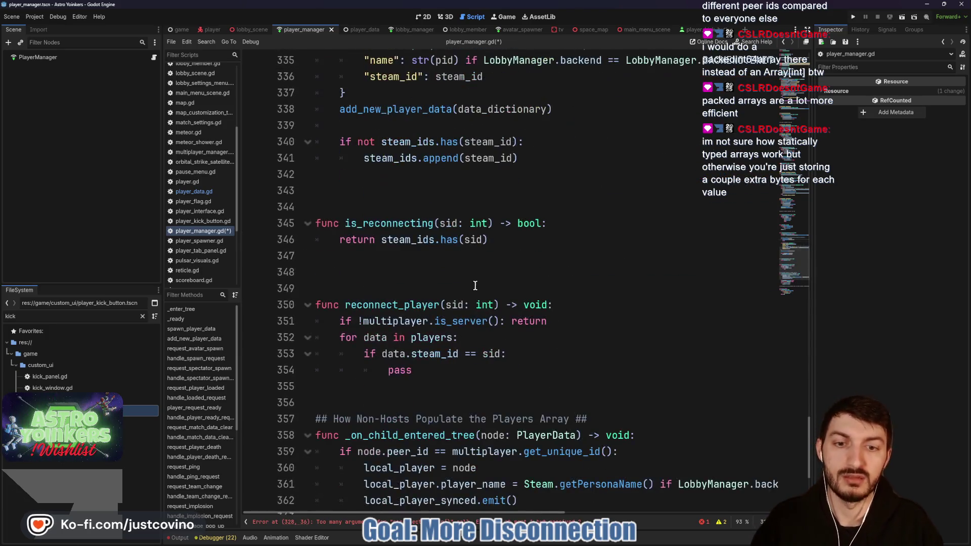
left_click(493, 305)
type(", pid")
type(": int")
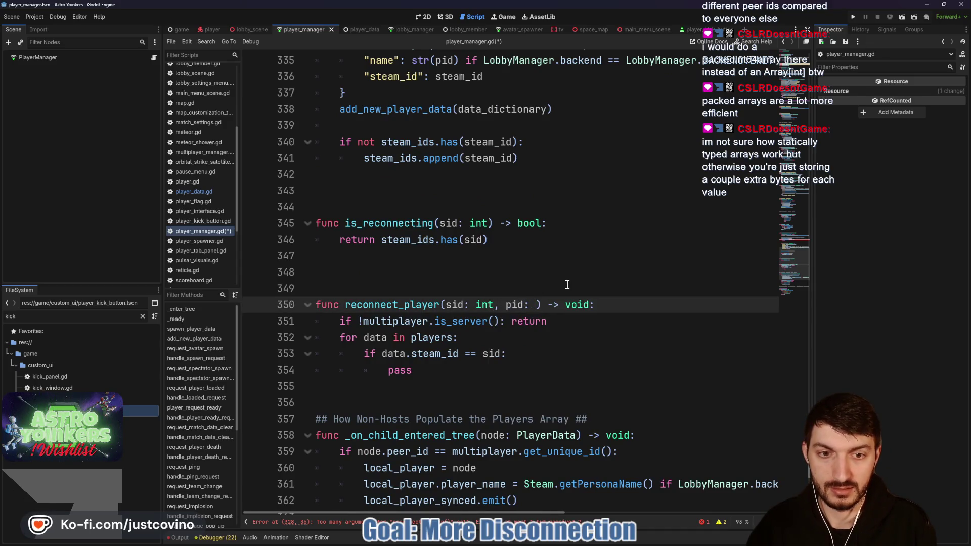
key("Escape")
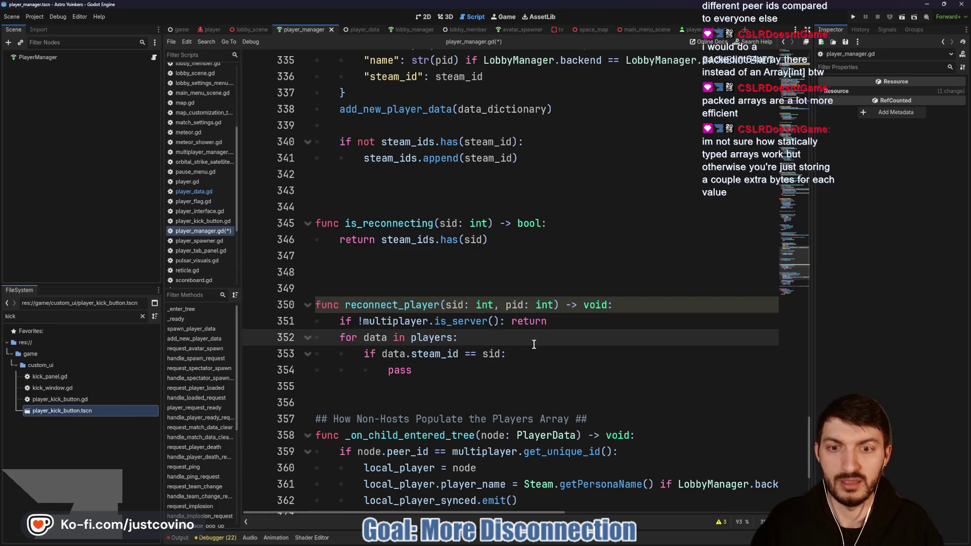
left_click(439, 370)
key("BackSpace")
key("BackSpace")
key("BackSpace")
key("BackSpace")
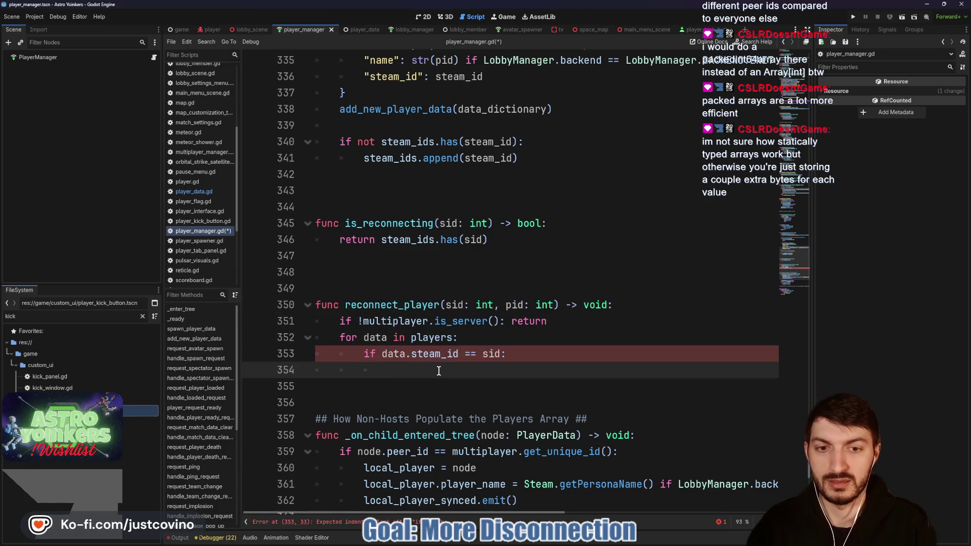
type("ata.peer_id")
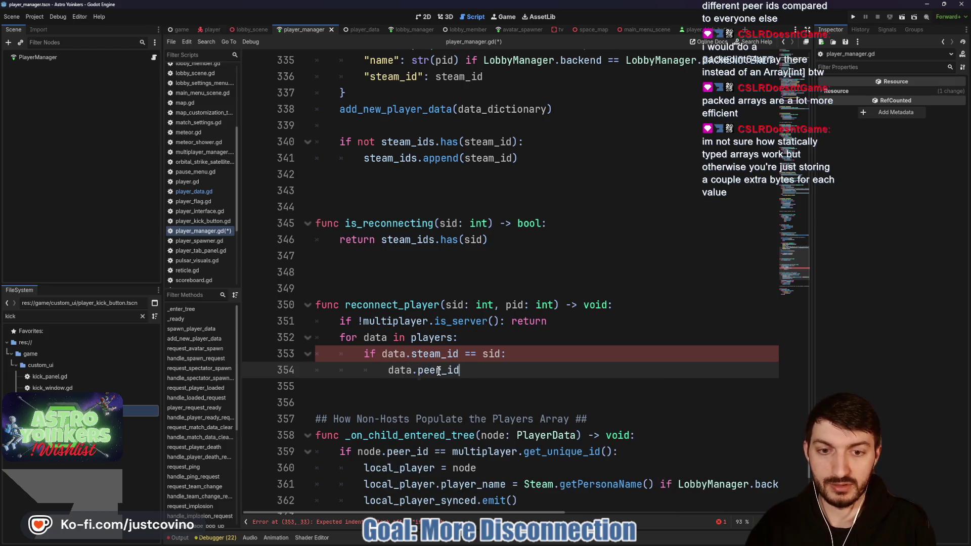
type(" = pid")
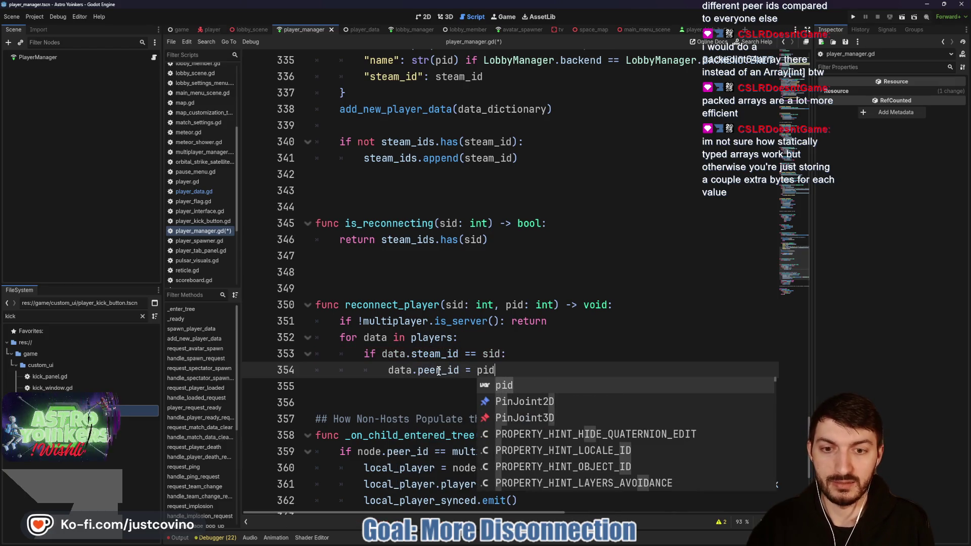
left_click(428, 393)
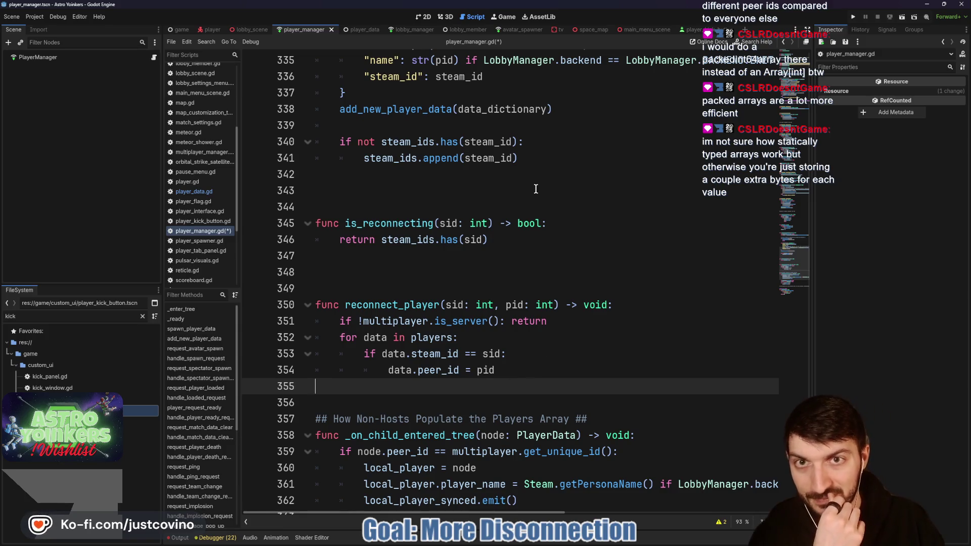
left_click(365, 30)
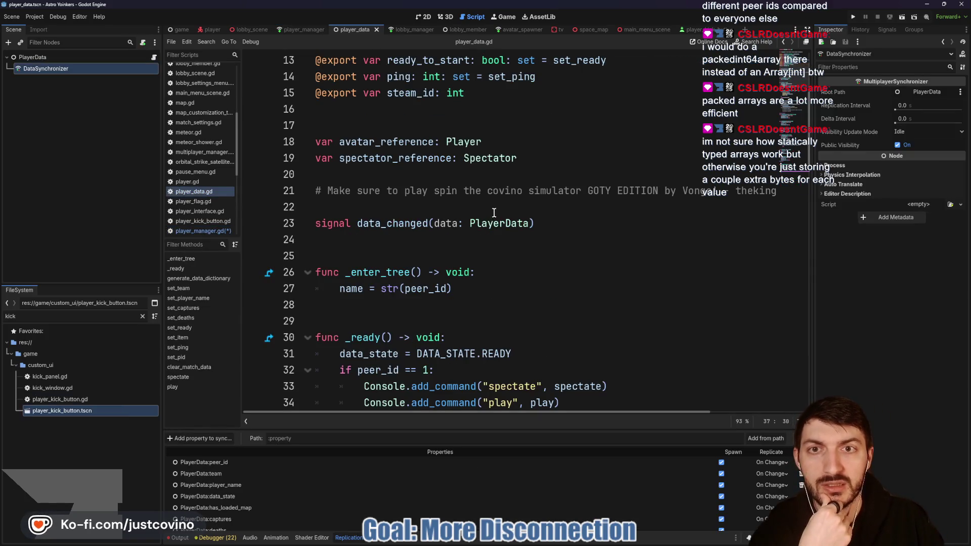
- Scroll through player_data.gd's exported fields and setters, then return to player_manager.gd
scroll(492, 215, "down", 3)
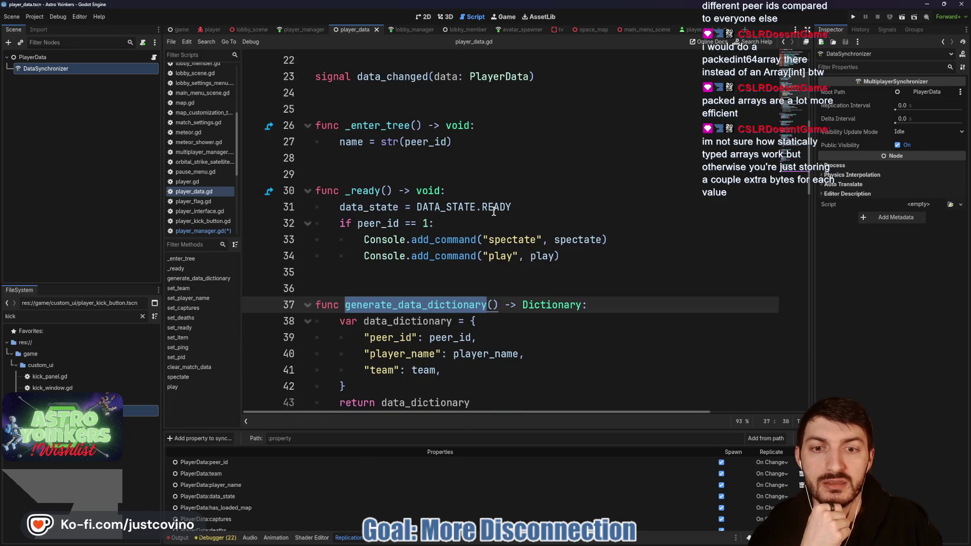
scroll(494, 211, "down", 3)
scroll(494, 212, "down", 2)
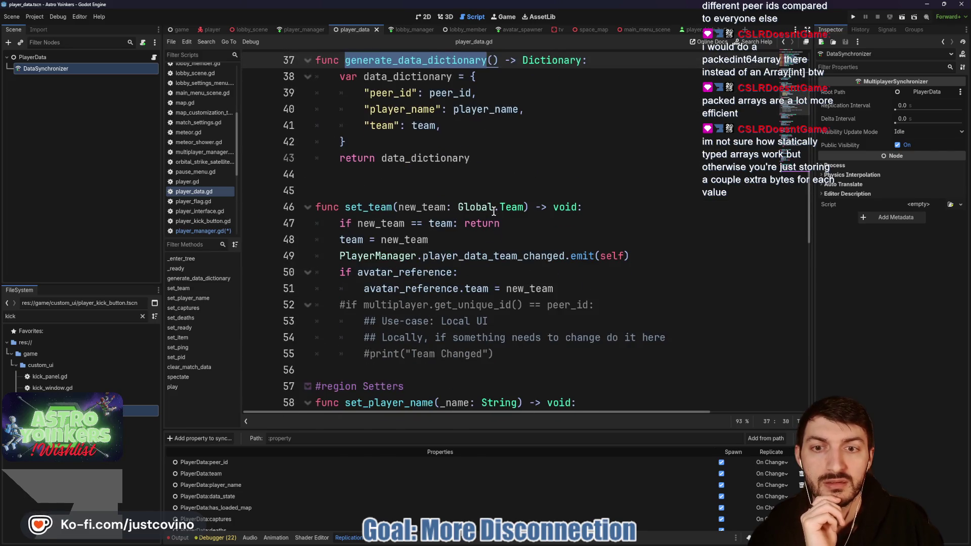
scroll(493, 211, "down", 1)
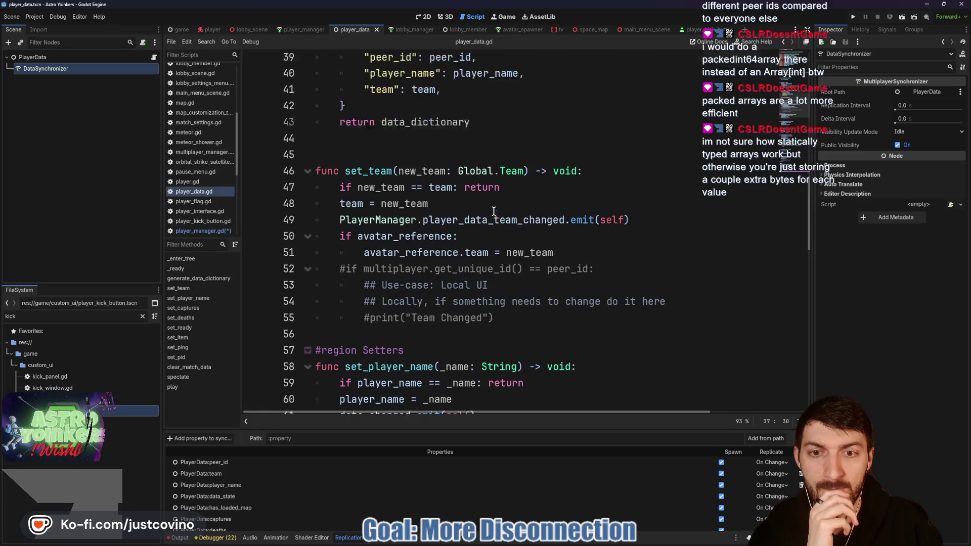
scroll(493, 211, "down", 3)
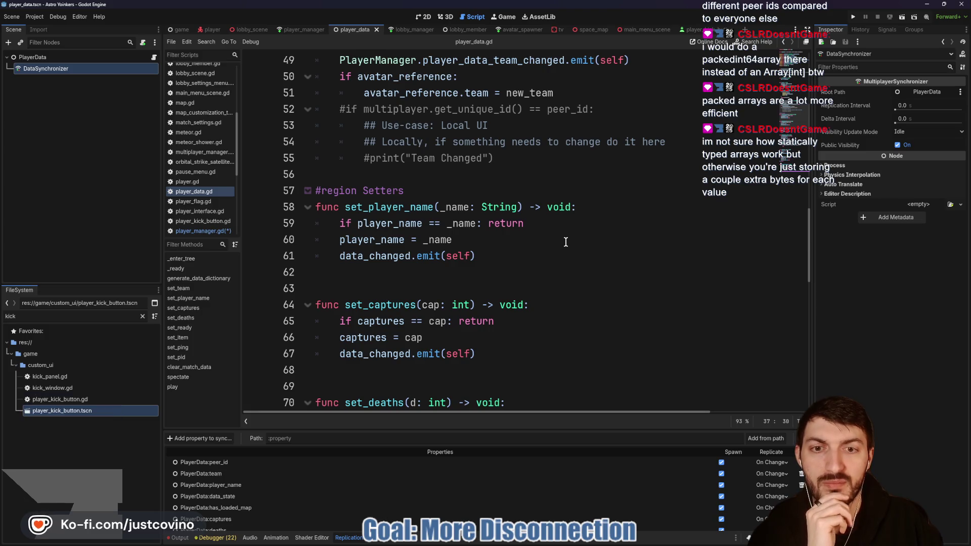
scroll(566, 242, "down", 1)
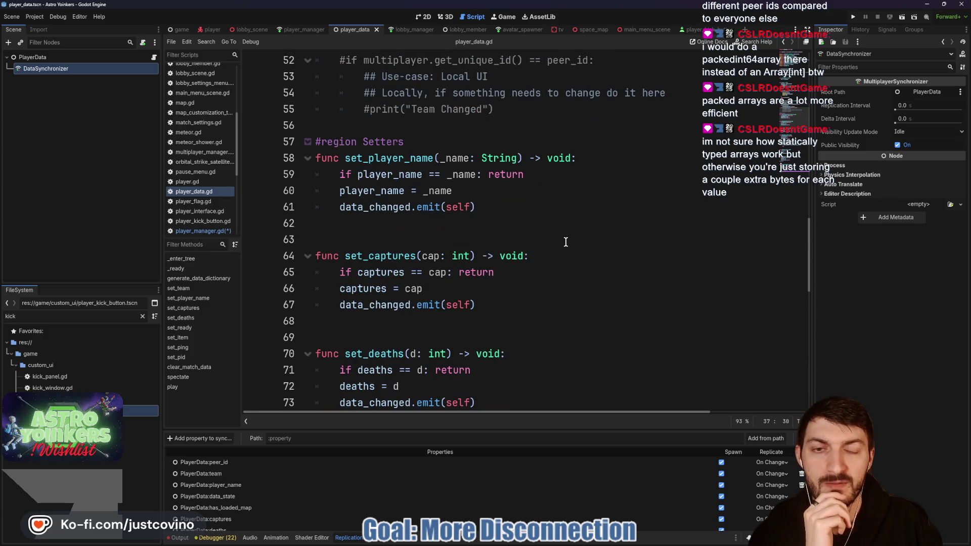
scroll(566, 242, "down", 2)
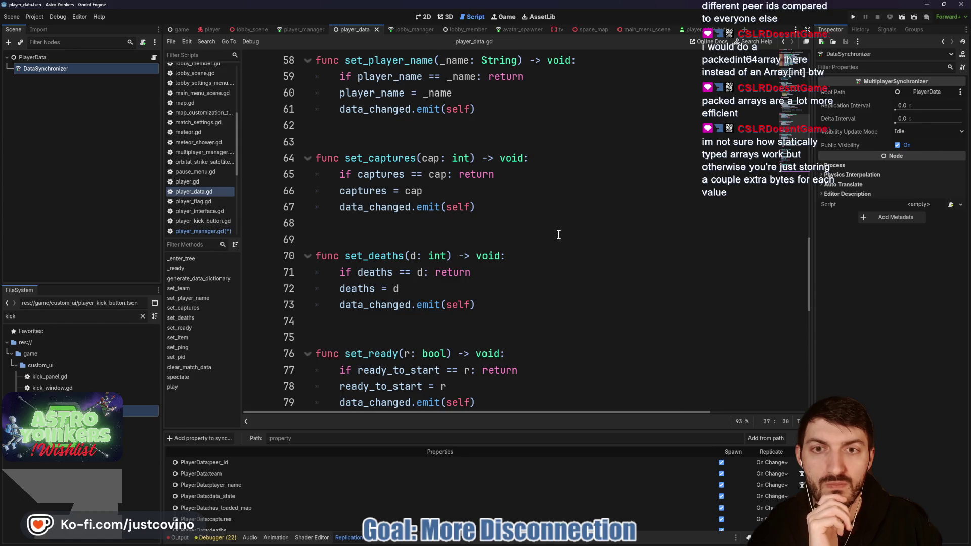
scroll(558, 234, "down", 3)
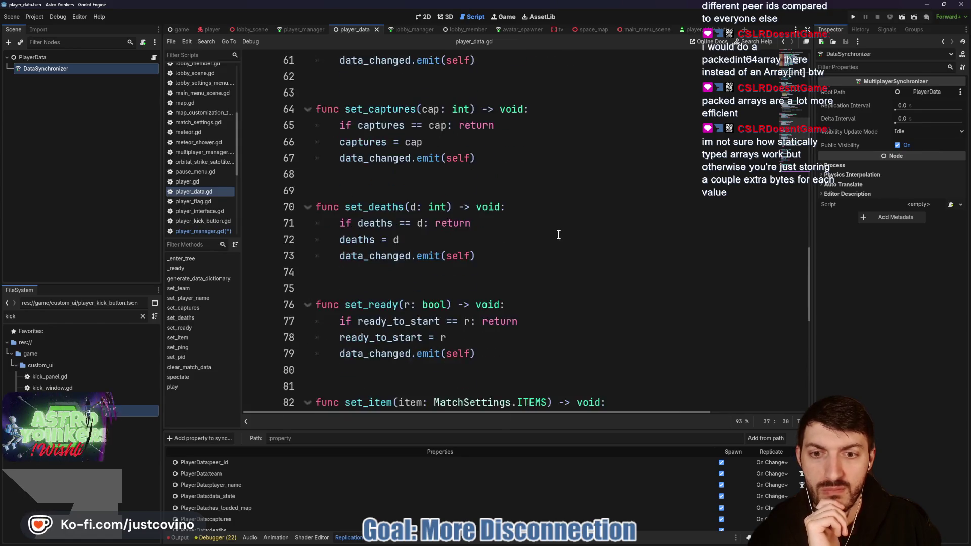
scroll(558, 234, "down", 6)
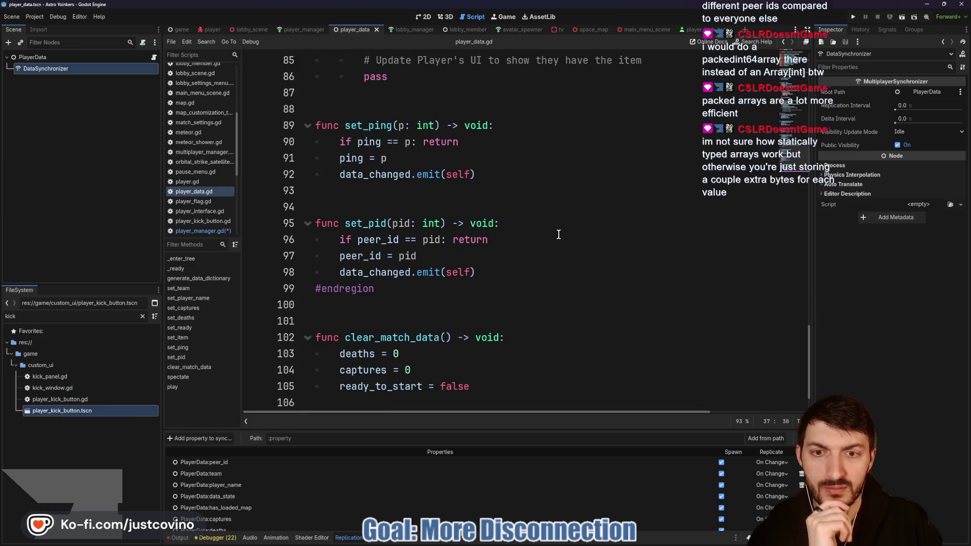
scroll(553, 232, "down", 1)
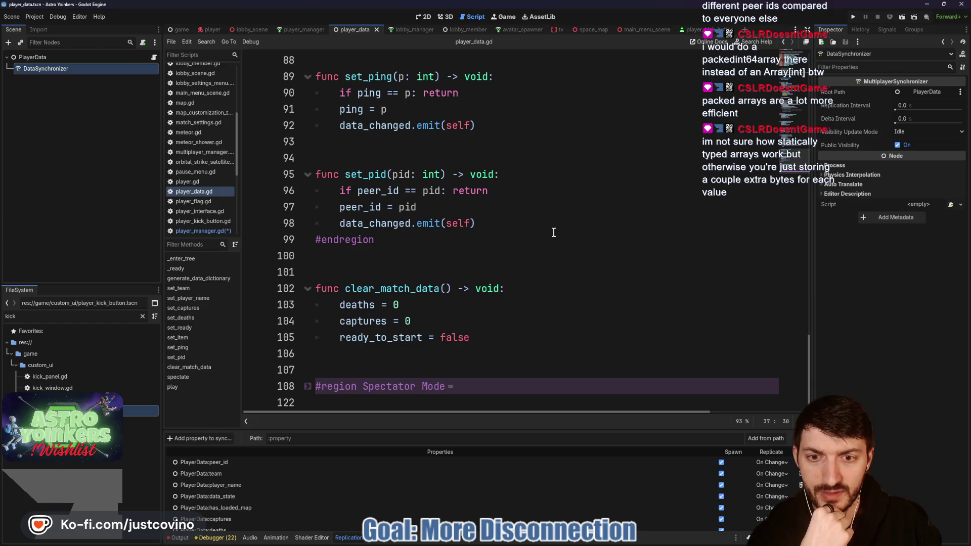
scroll(553, 232, "up", 17)
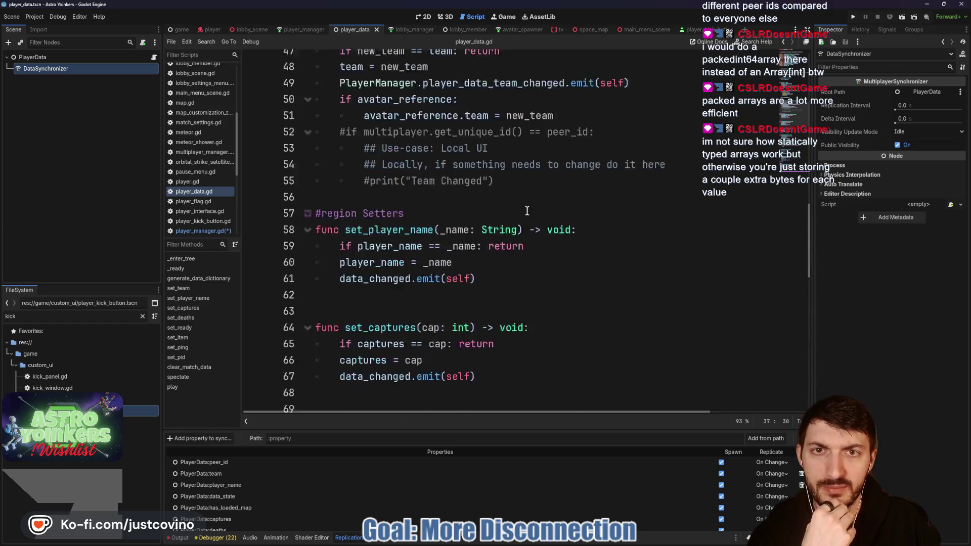
scroll(527, 211, "up", 9)
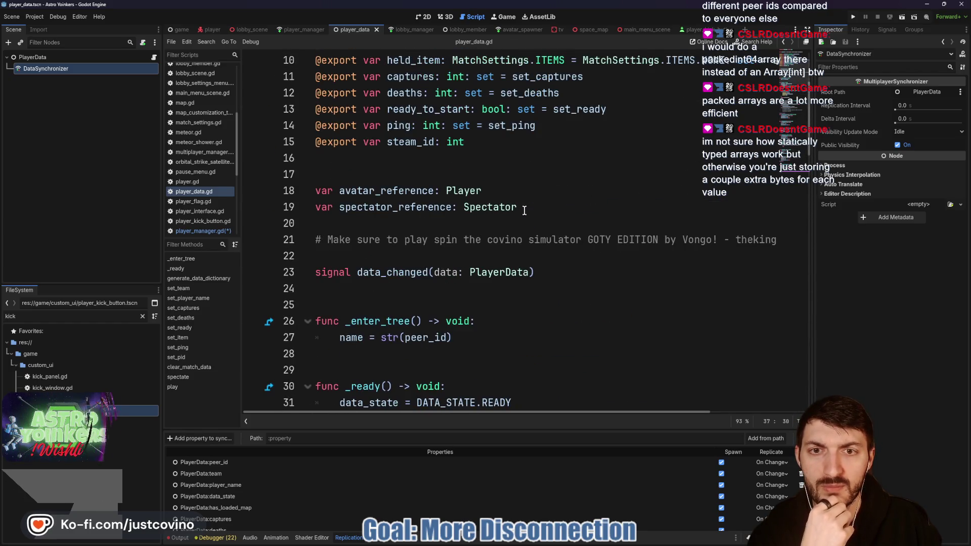
scroll(524, 211, "down", 3)
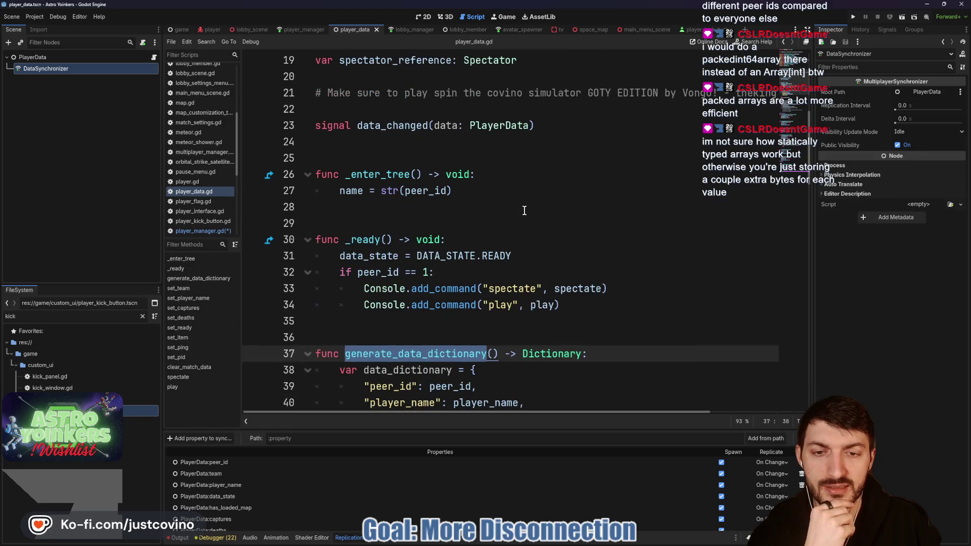
scroll(524, 211, "down", 2)
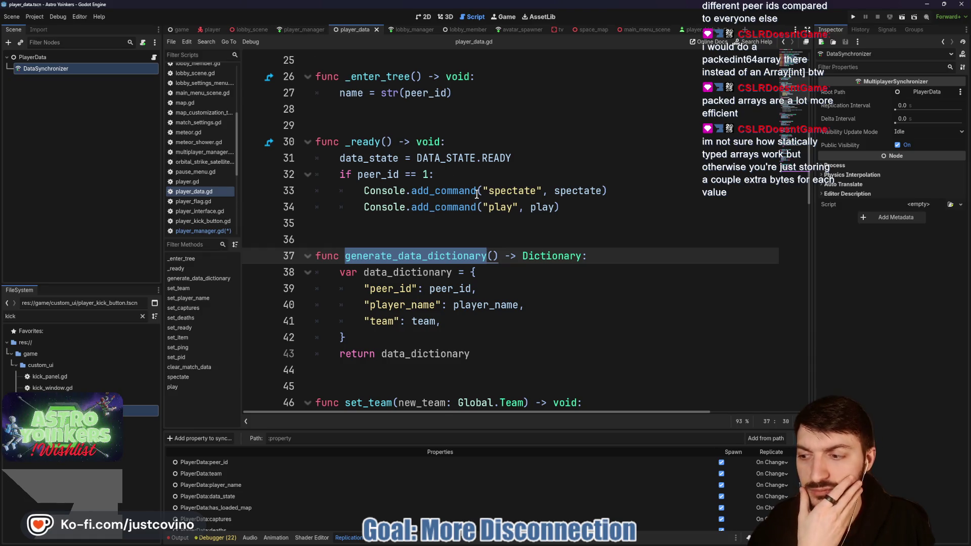
scroll(477, 194, "up", 8)
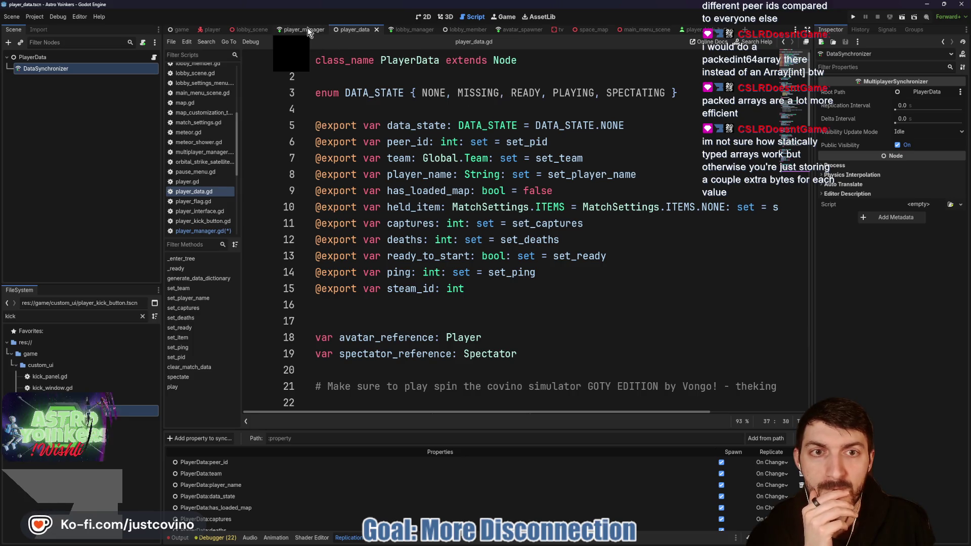
scroll(434, 152, "down", 4)
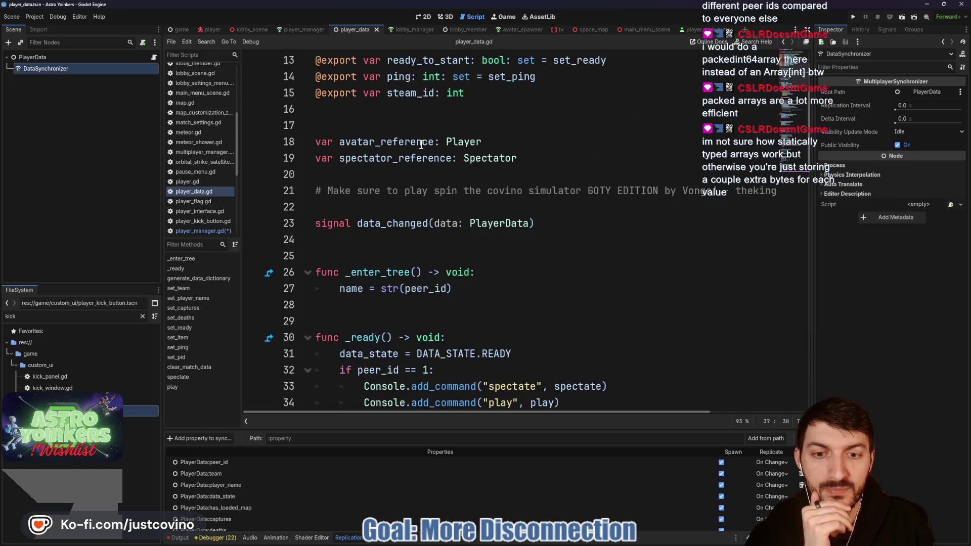
scroll(421, 144, "up", 4)
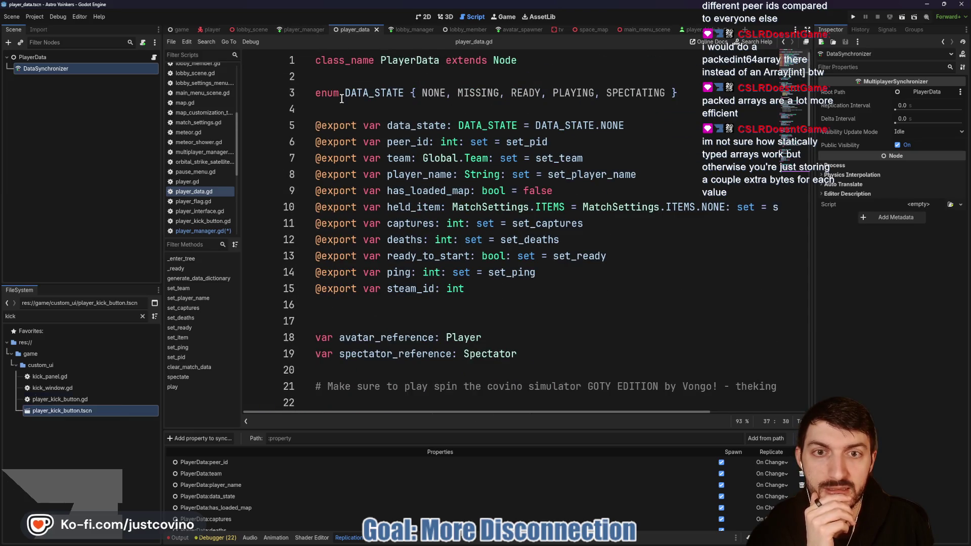
left_click(295, 29)
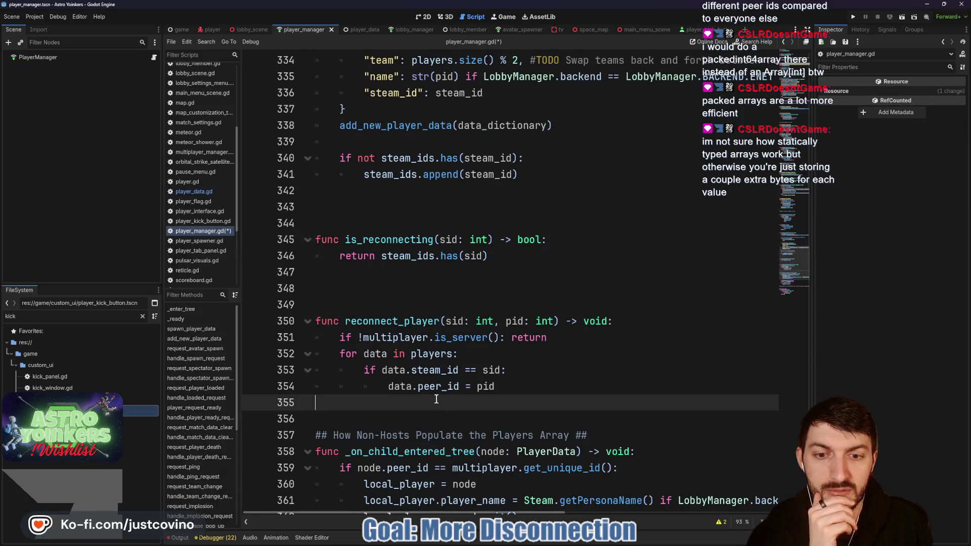
scroll(546, 384, "up", 7)
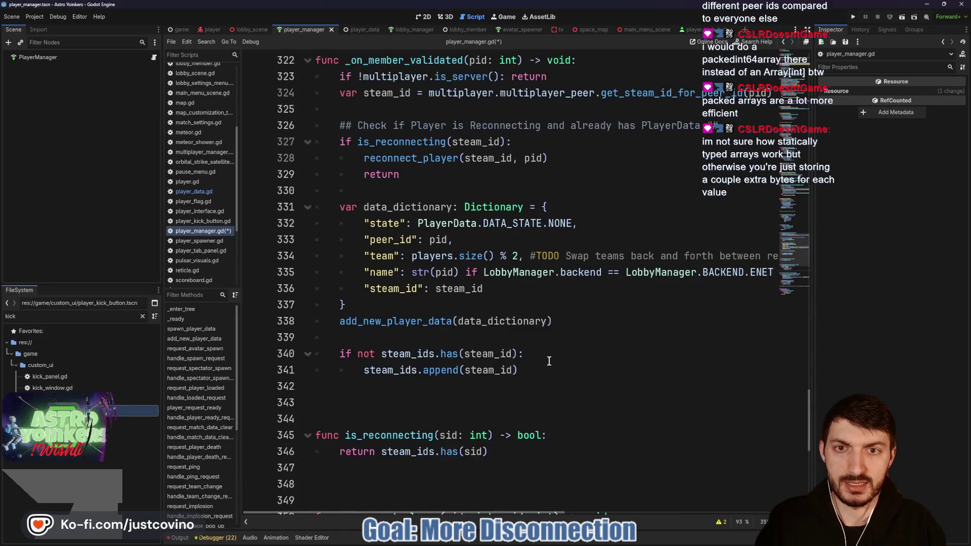
scroll(549, 360, "down", 5)
scroll(506, 379, "up", 7)
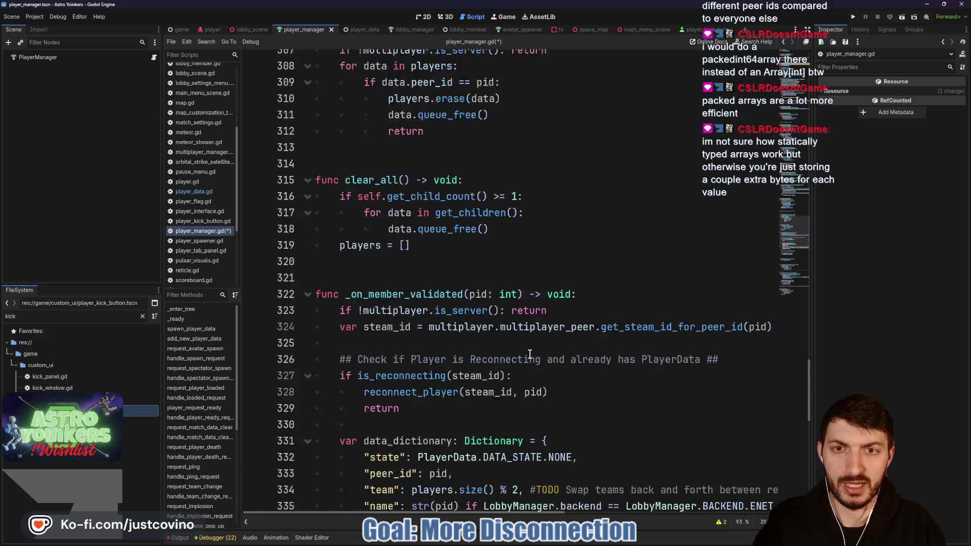
scroll(401, 418, "down", 2)
double_click(400, 418)
scroll(430, 414, "up", 16)
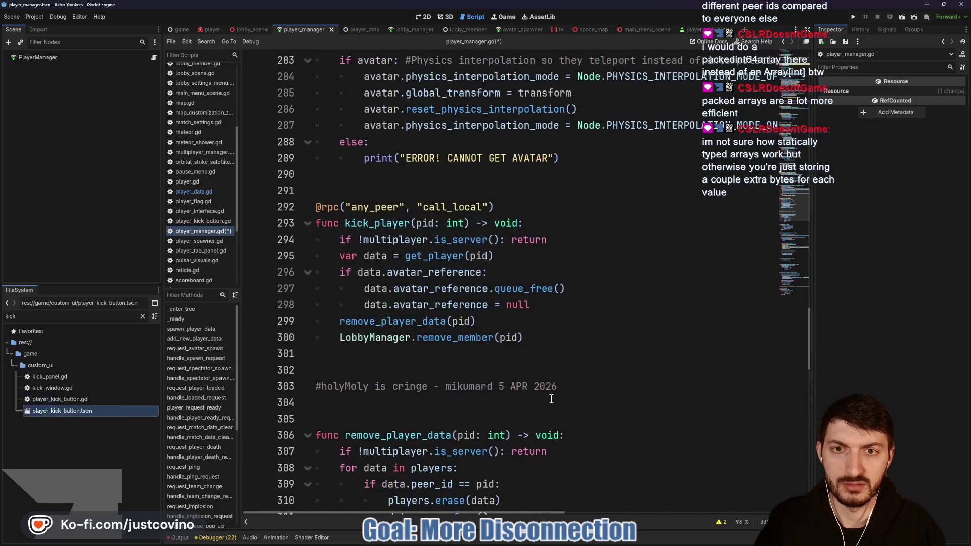
scroll(550, 399, "up", 2)
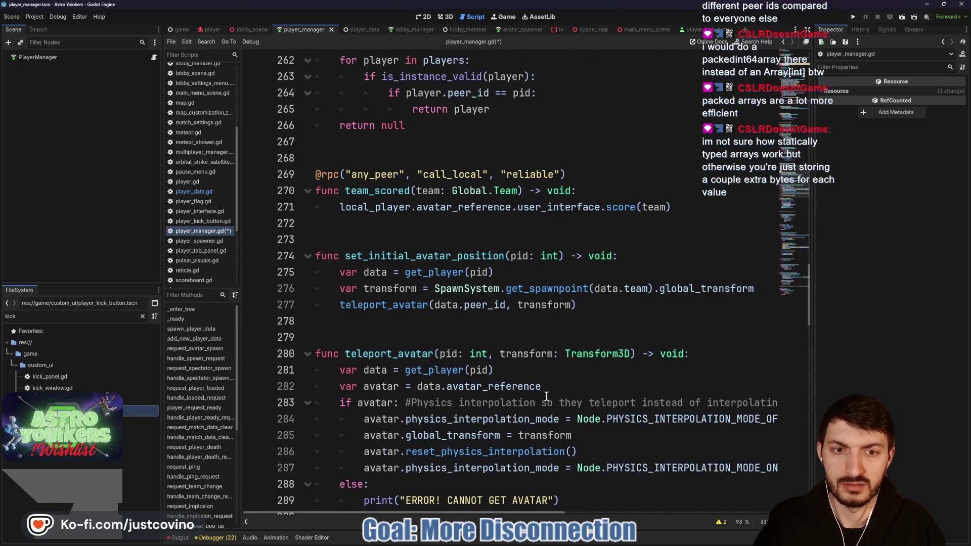
scroll(546, 396, "up", 15)
scroll(544, 395, "up", 10)
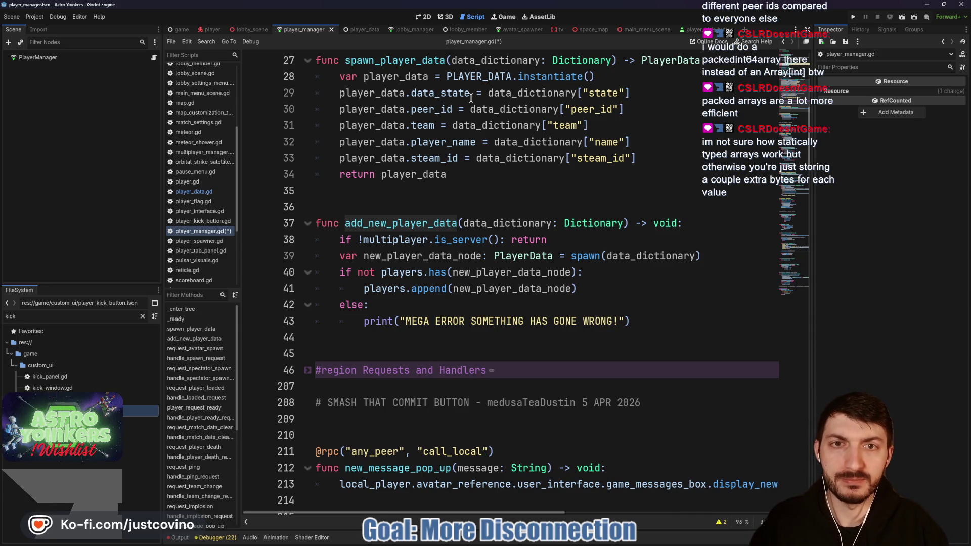
scroll(485, 155, "up", 2)
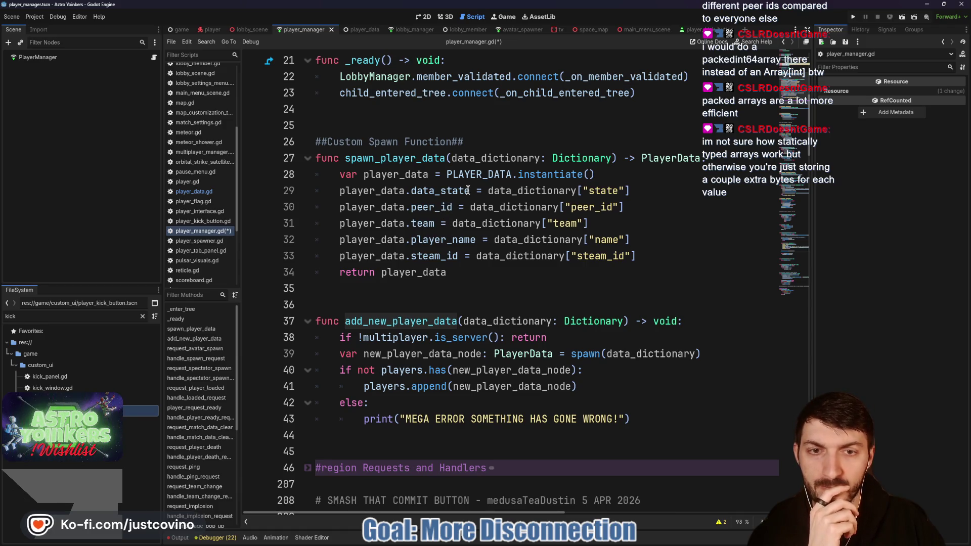
scroll(473, 191, "down", 15)
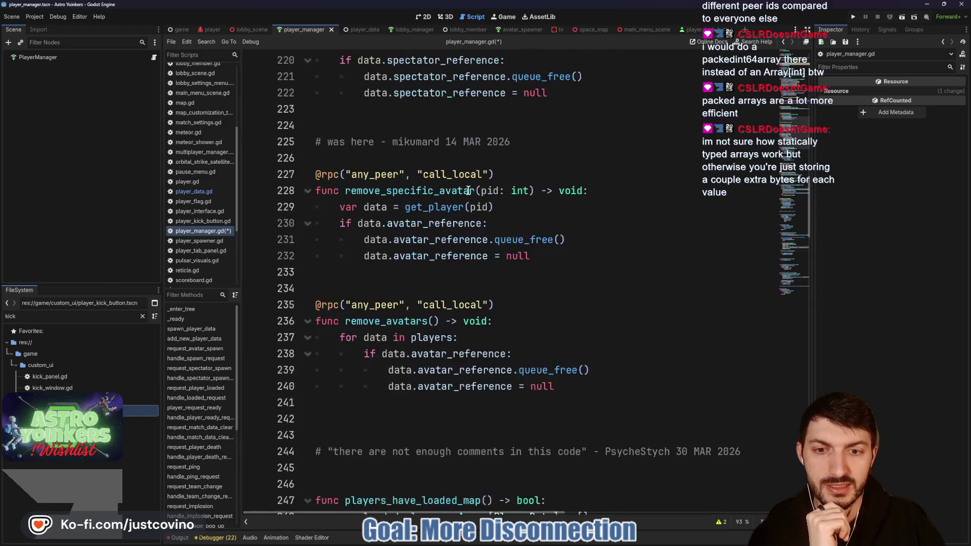
scroll(468, 190, "down", 10)
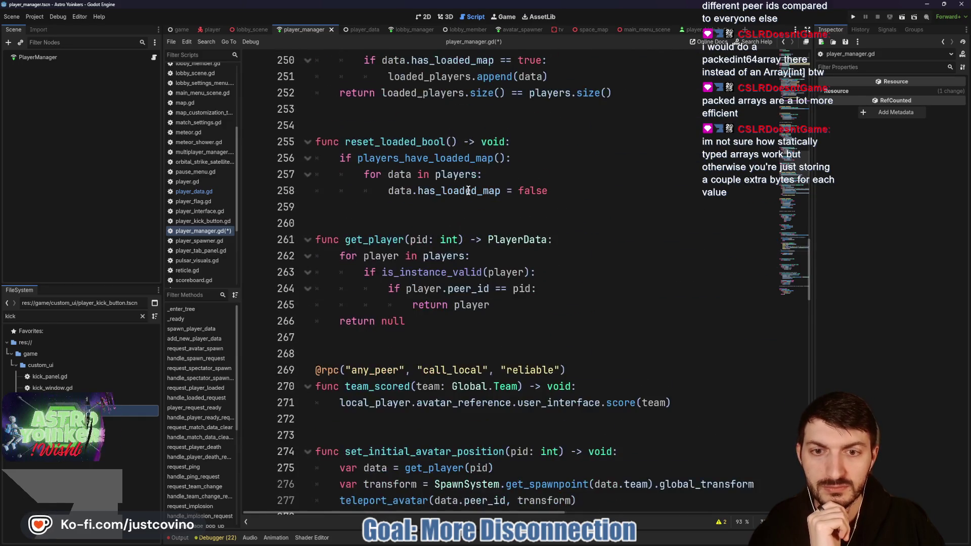
scroll(468, 190, "down", 15)
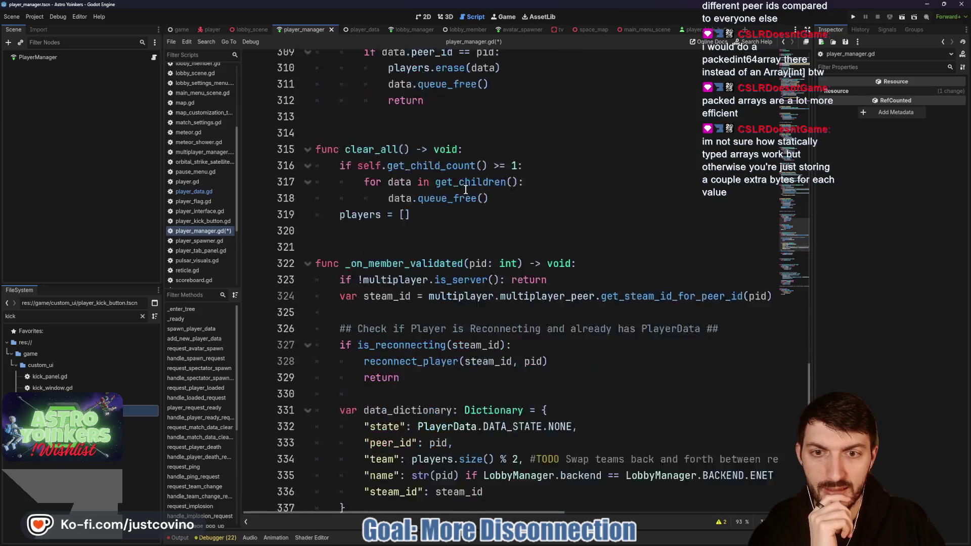
scroll(465, 190, "down", 4)
scroll(466, 239, "down", 4)
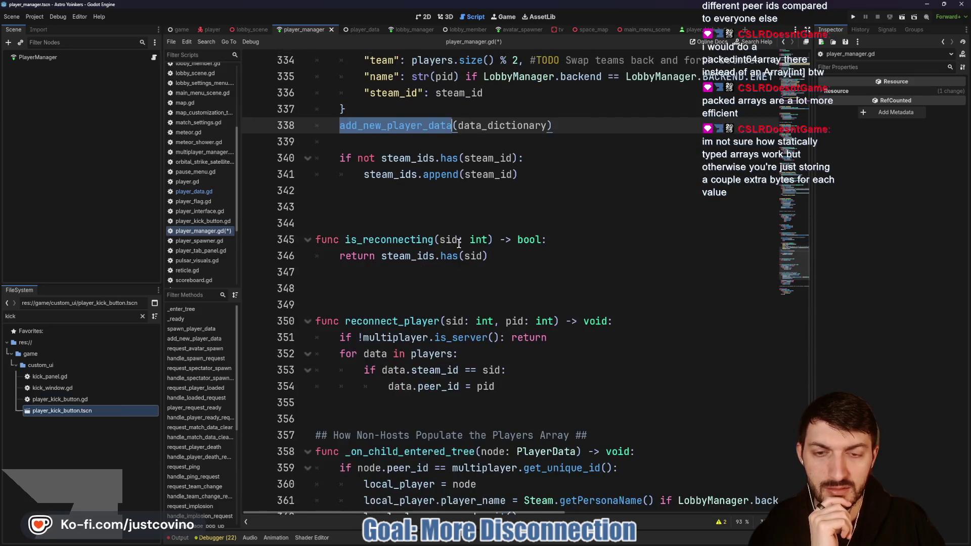
- Add 'data.data_state = PlayerData.DATA_STATE.READY' below the peer_id assignment and save
left_click(519, 289)
key("Return")
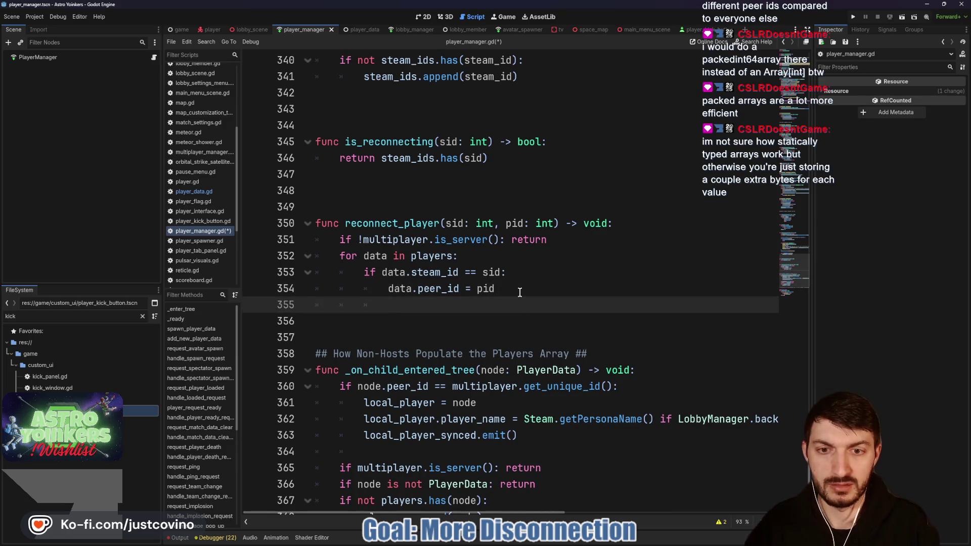
type("data.data")
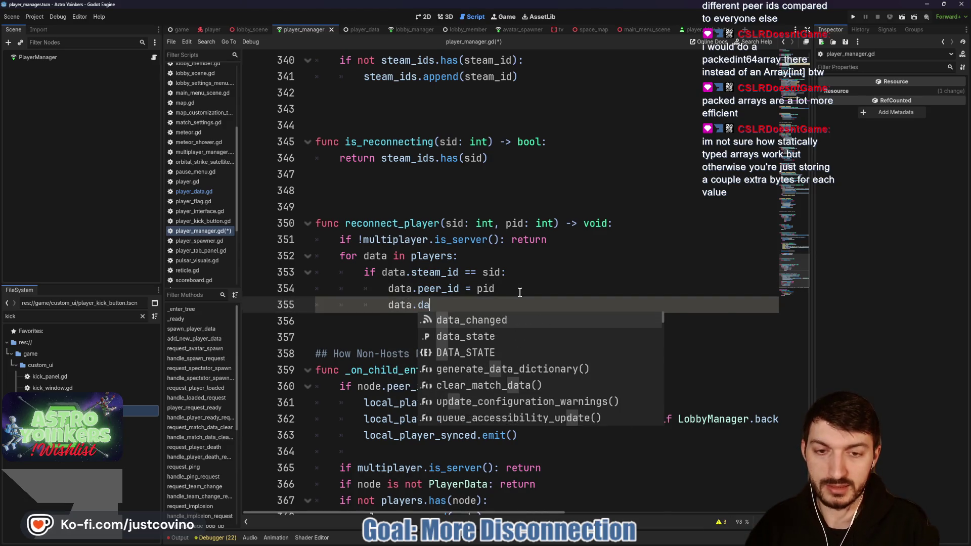
key("Down")
key("Return")
type("= ")
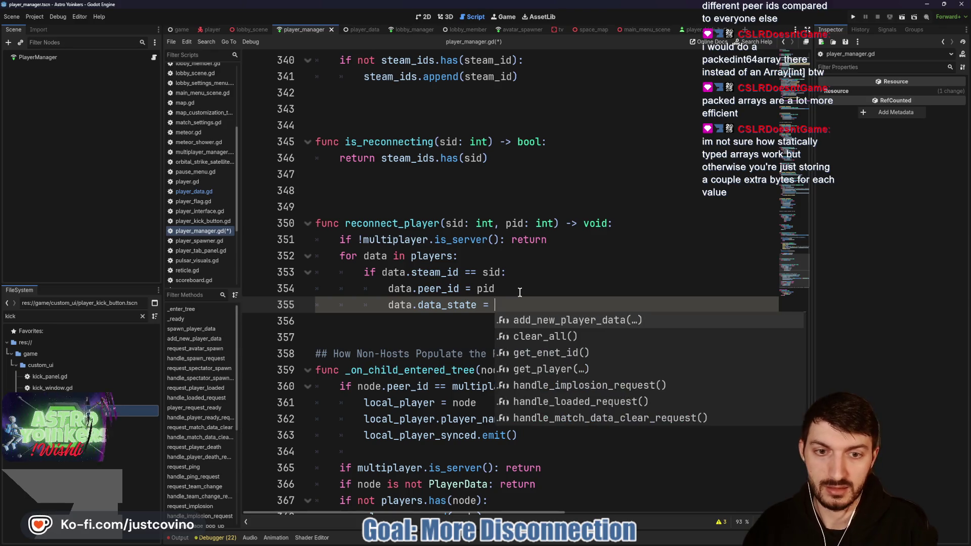
type("PlayerD")
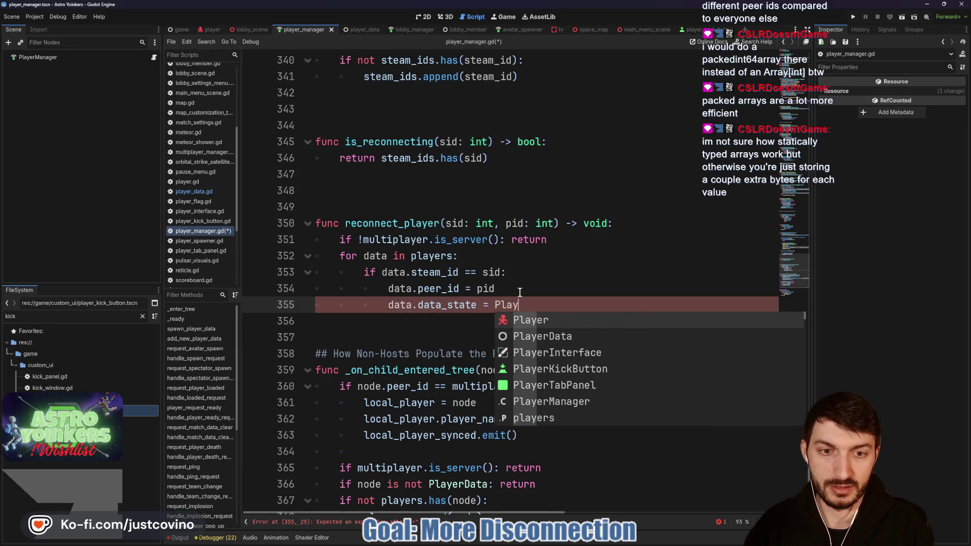
key("Return")
type(".")
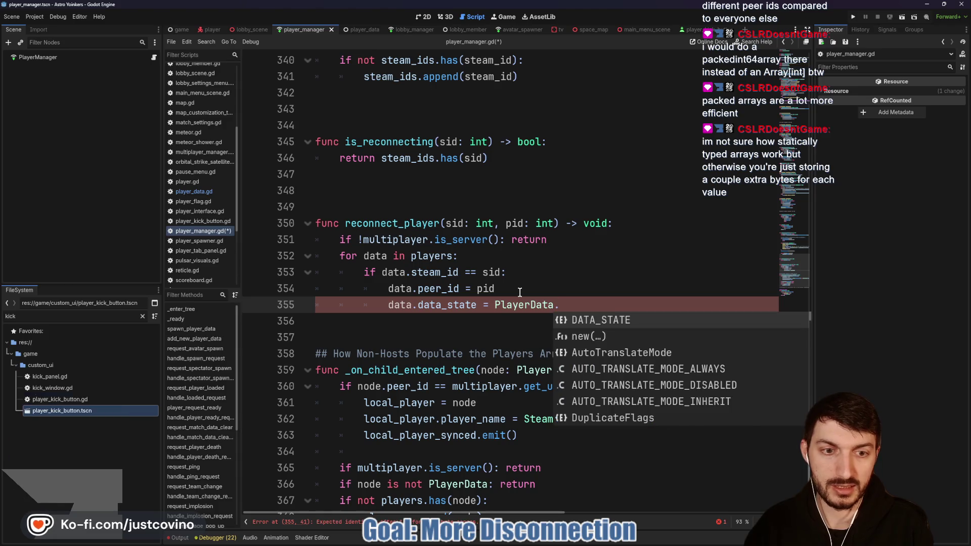
key("Return")
type(".")
key("Down")
key("Down")
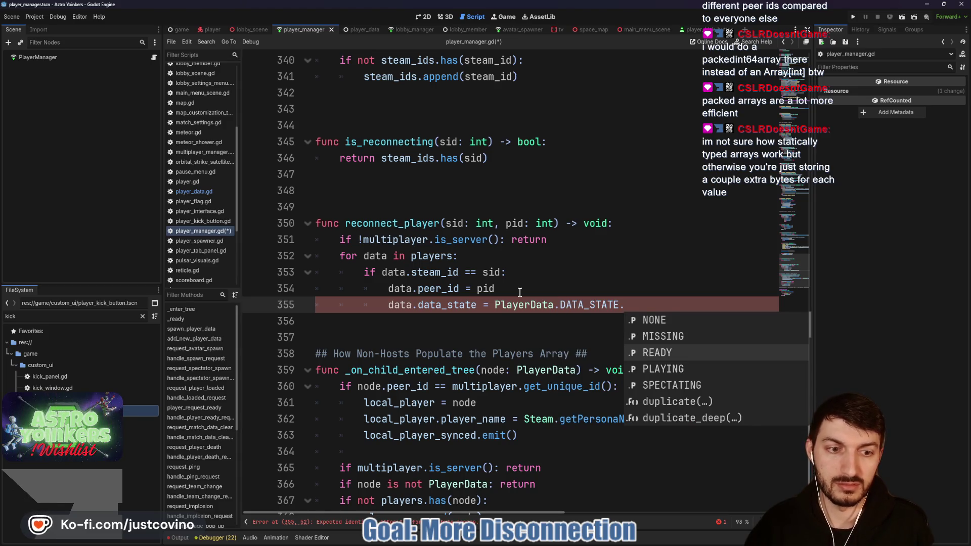
key("Return")
left_click(519, 325)
key("ctrl+s")
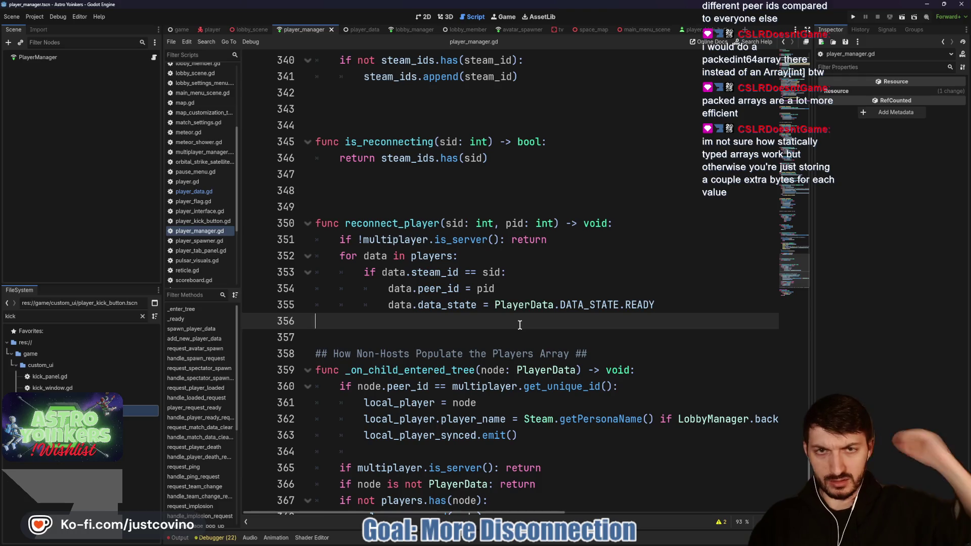
- Change READY to NONE on line 355, save, and add a blank line after reconnect_player
scroll(546, 228, "up", 7)
scroll(517, 259, "up", 20)
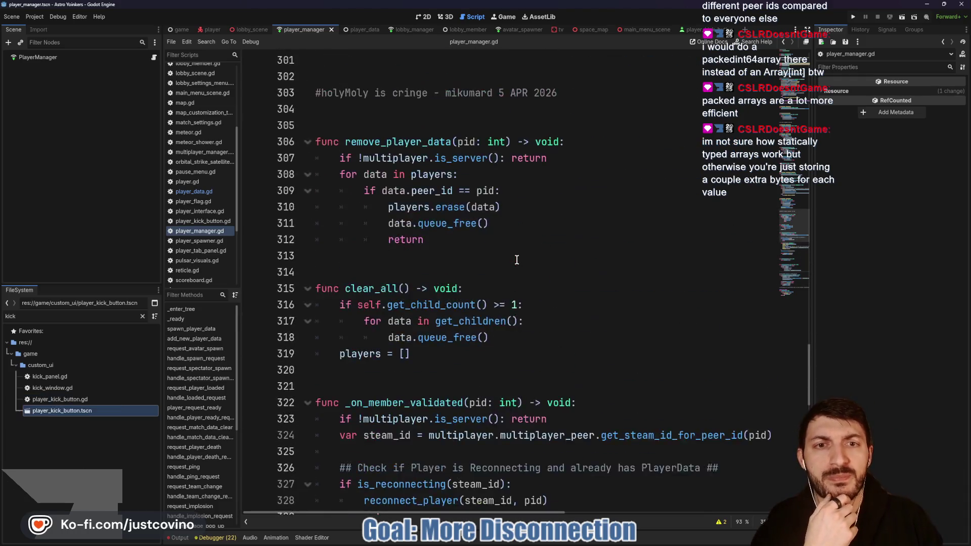
scroll(517, 261, "down", 12)
scroll(515, 261, "down", 12)
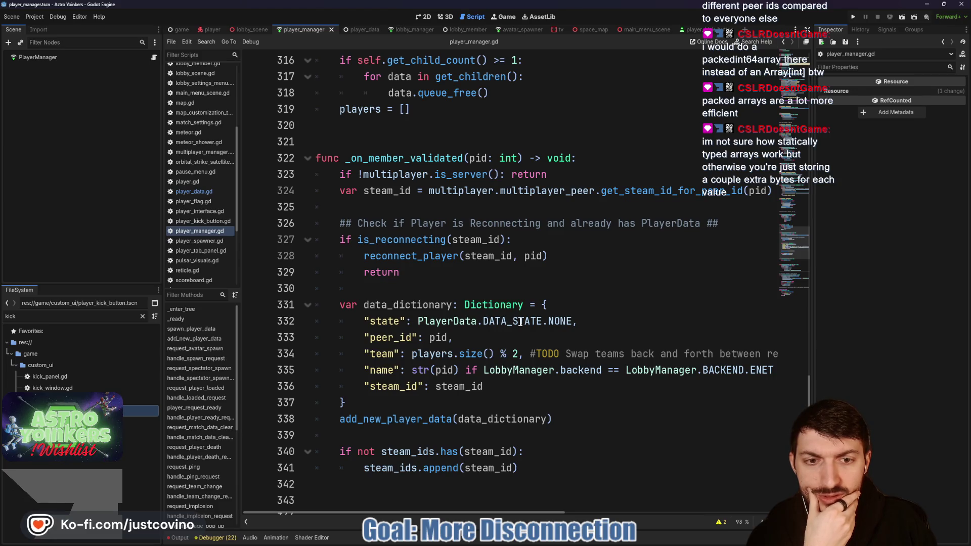
scroll(518, 322, "down", 2)
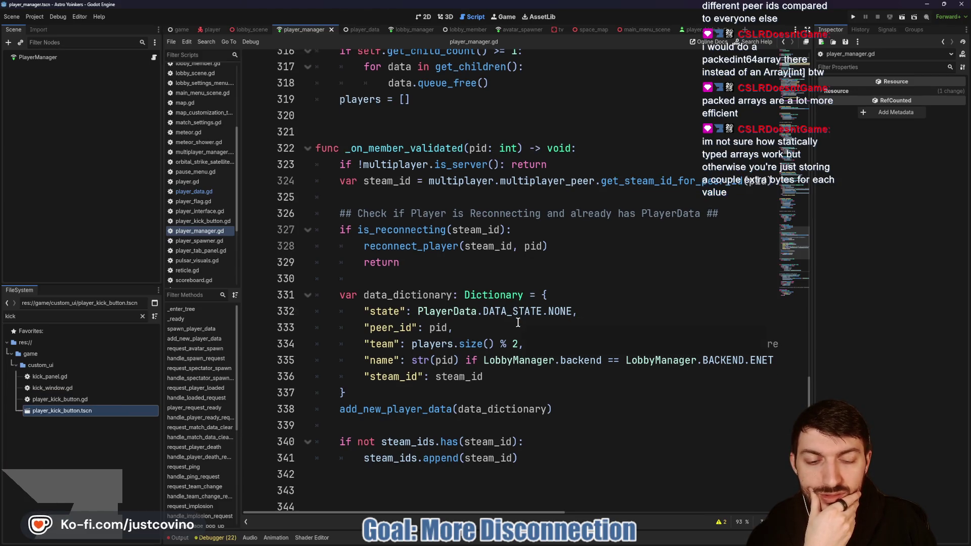
scroll(518, 322, "down", 10)
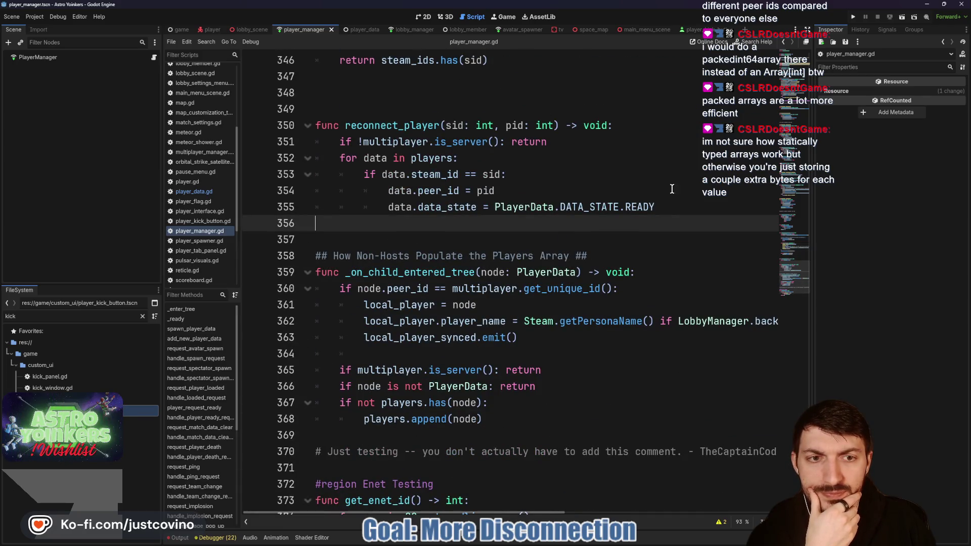
left_click_drag(658, 204, 625, 207)
left_click(494, 235)
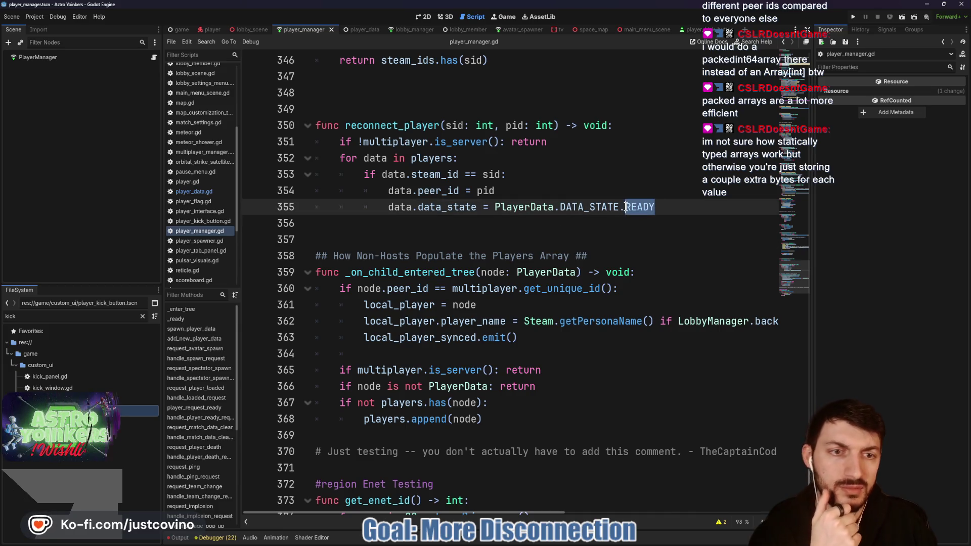
type("NONE")
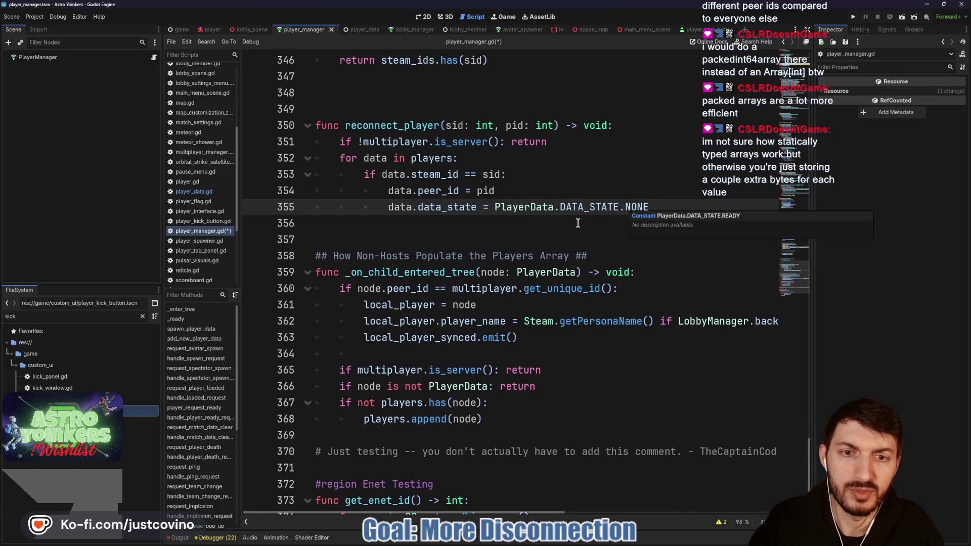
left_click(514, 222)
key("ctrl+s")
left_click(507, 236)
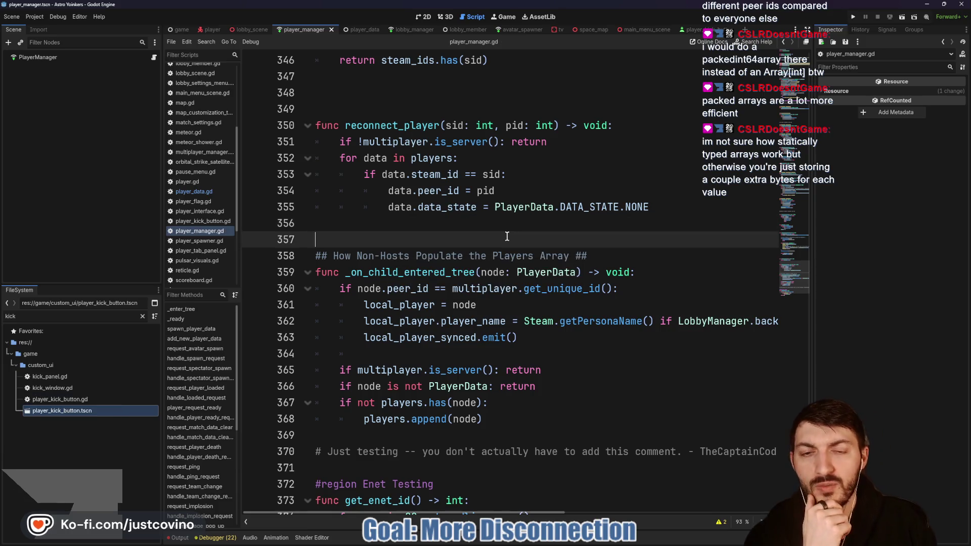
key("Return")
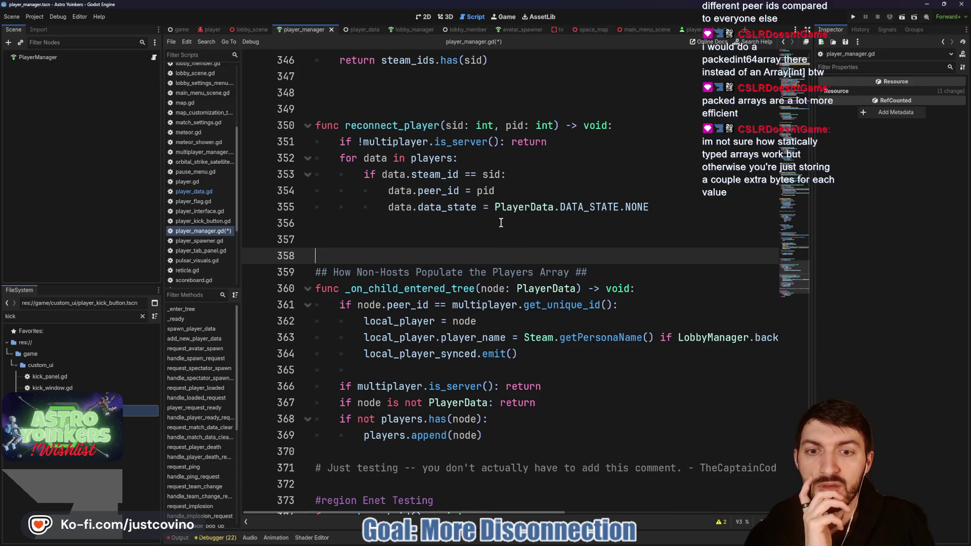
left_click(493, 217)
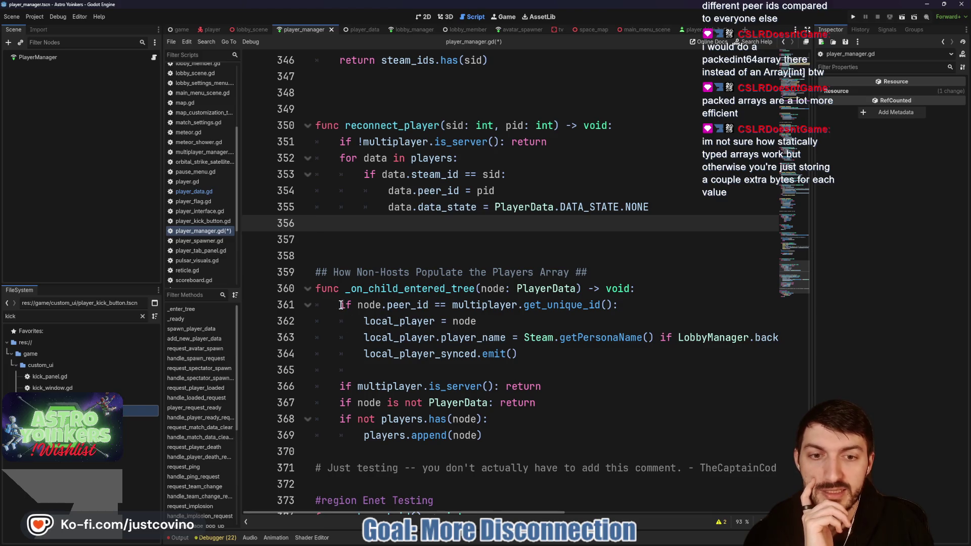
left_click_drag(535, 356, 336, 306)
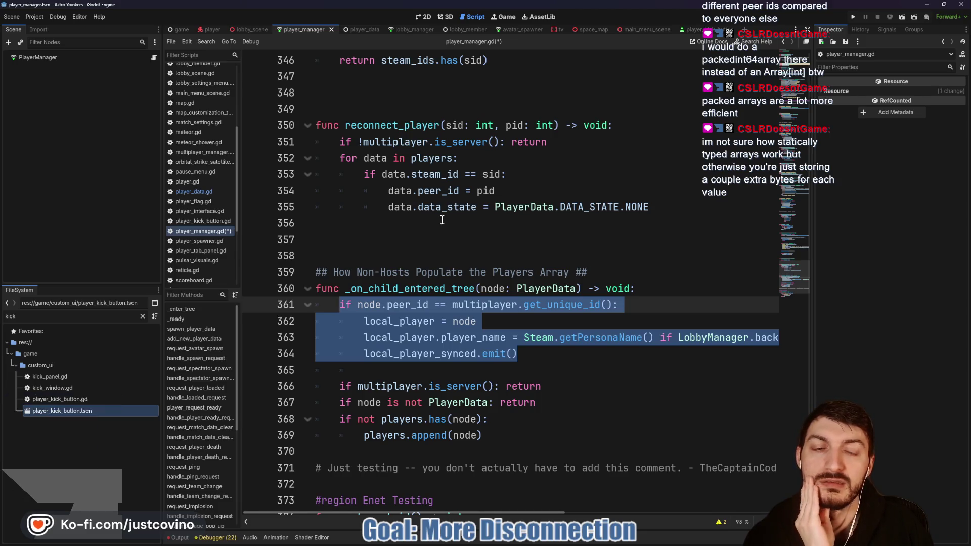
scroll(441, 221, "up", 3)
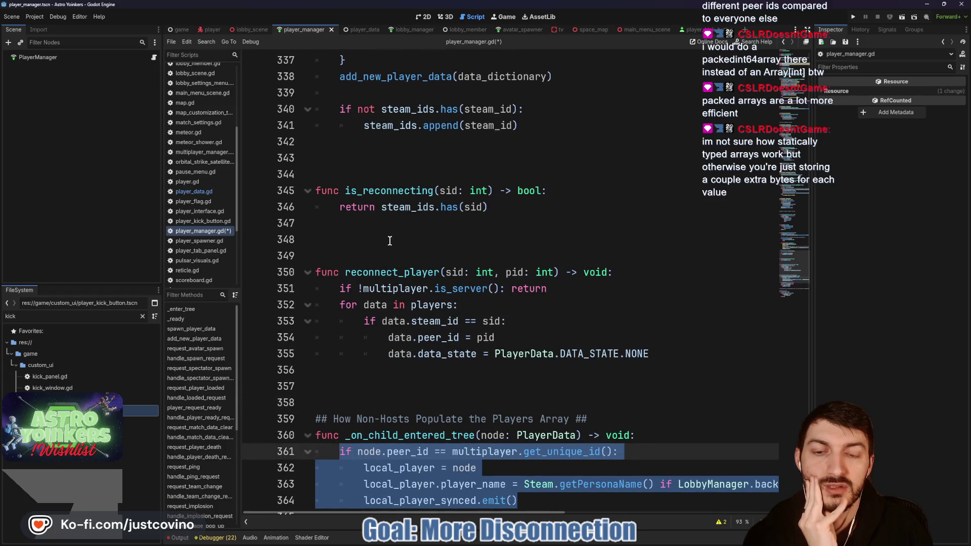
scroll(390, 248, "up", 6)
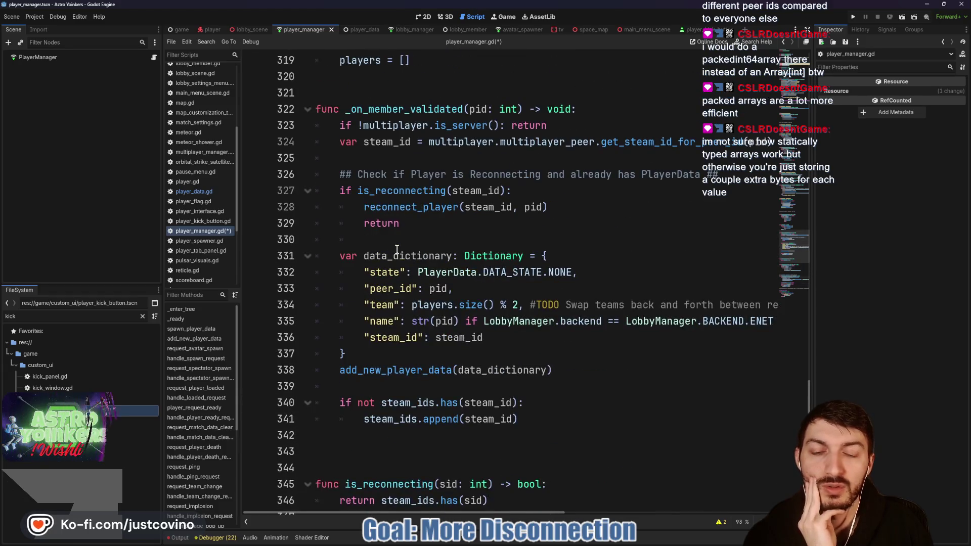
scroll(397, 249, "down", 6)
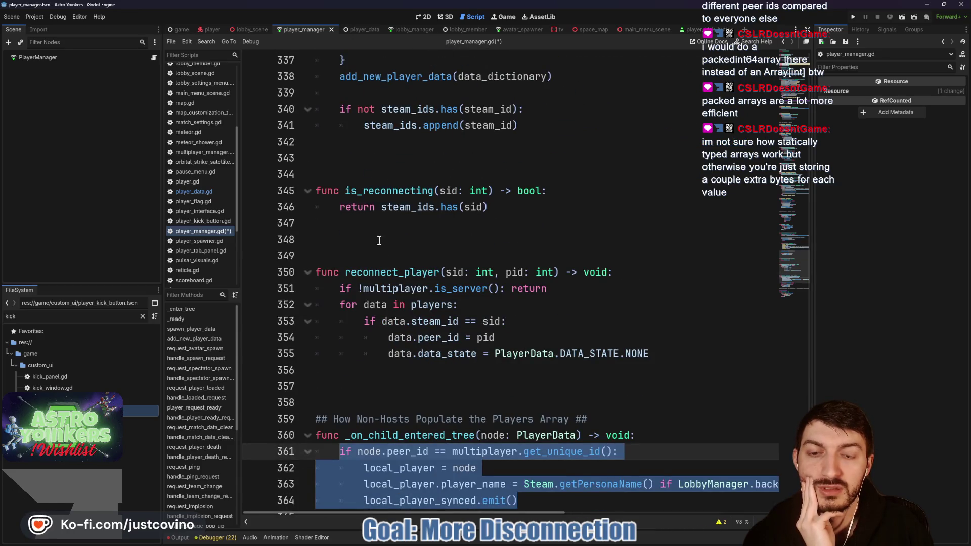
left_click(521, 241)
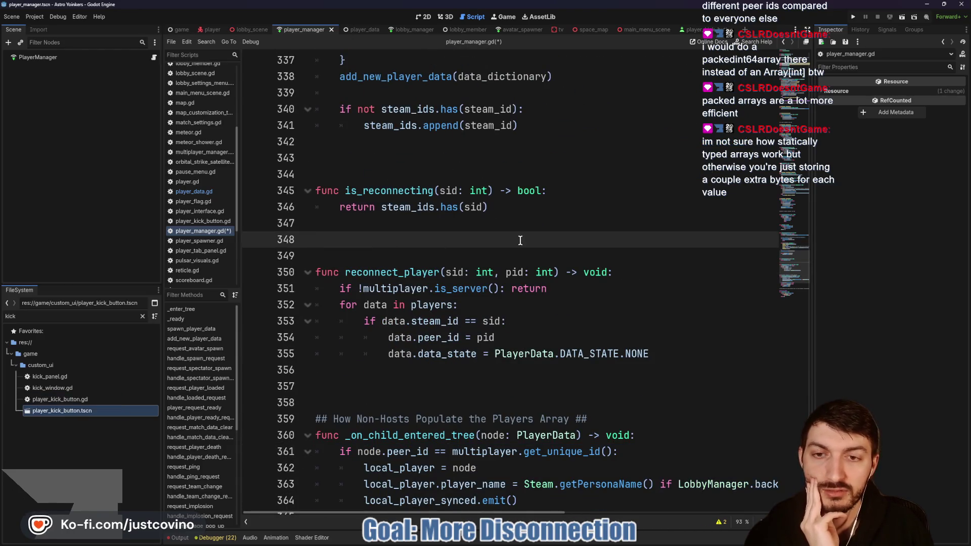
scroll(520, 241, "up", 4)
scroll(520, 240, "up", 1)
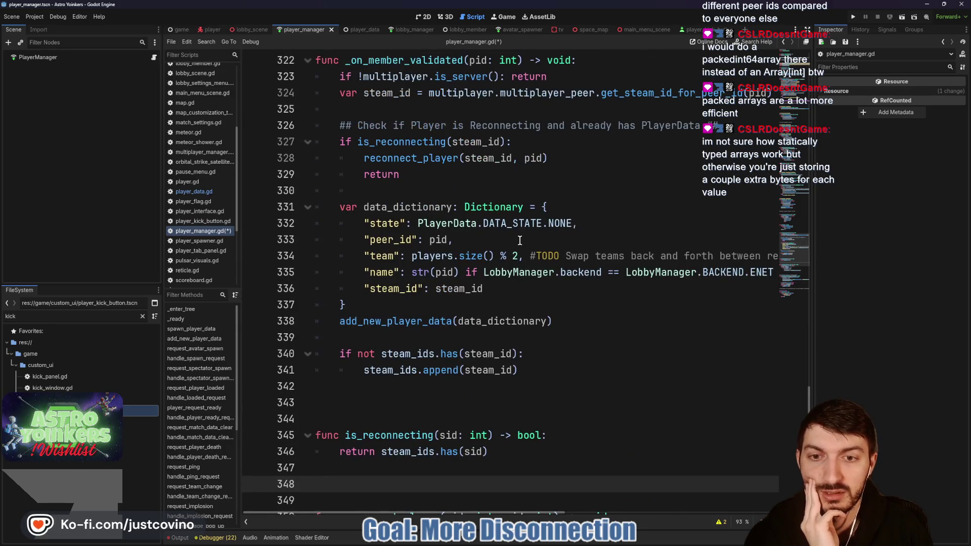
scroll(516, 239, "up", 3)
scroll(512, 237, "down", 4)
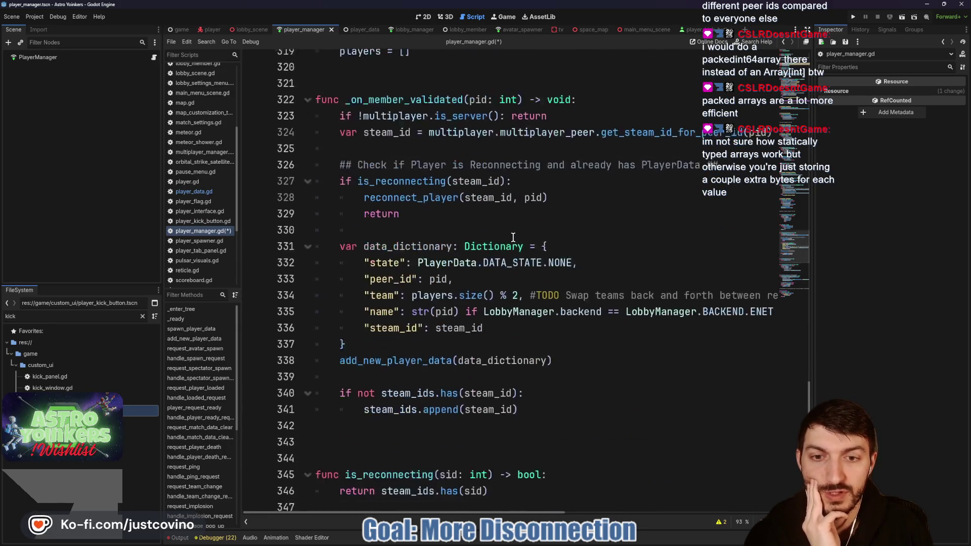
scroll(510, 236, "up", 4)
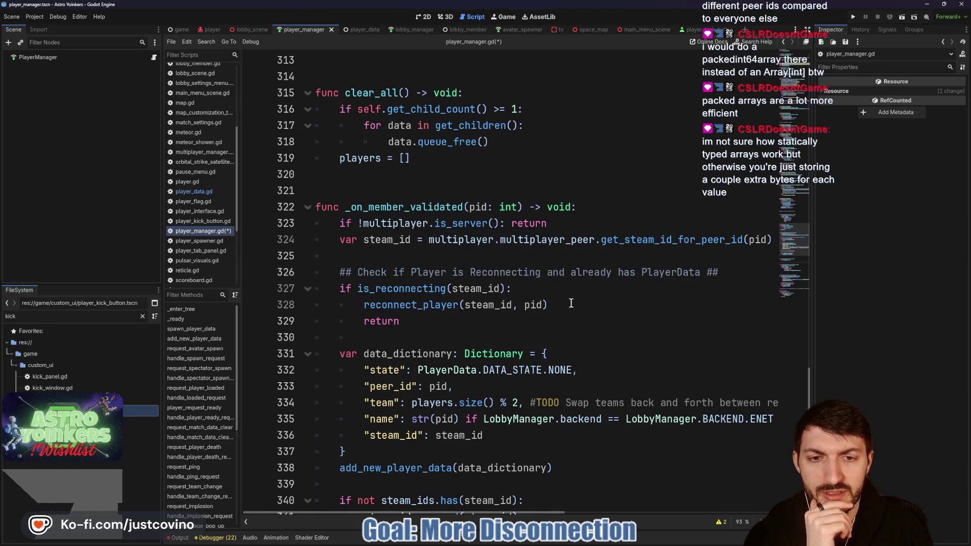
scroll(570, 302, "down", 2)
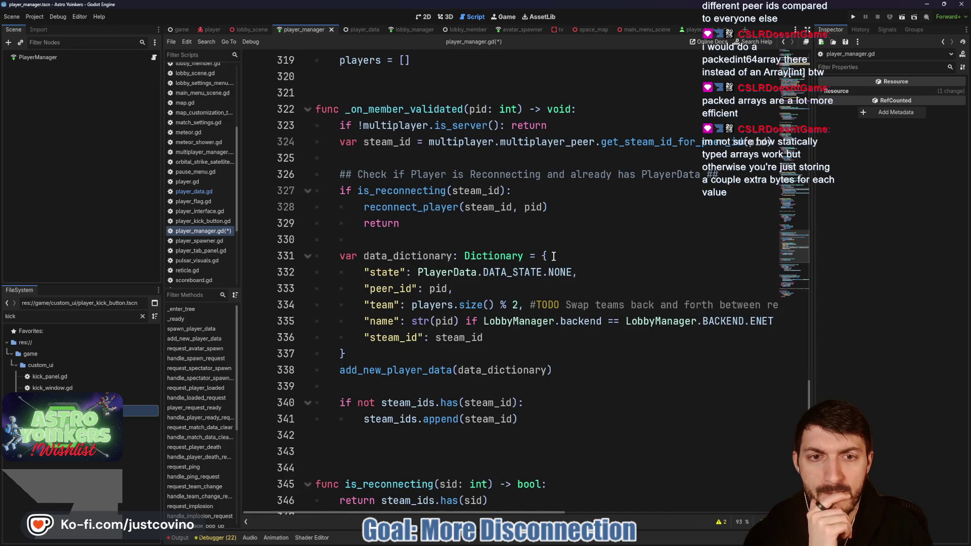
scroll(553, 256, "down", 1)
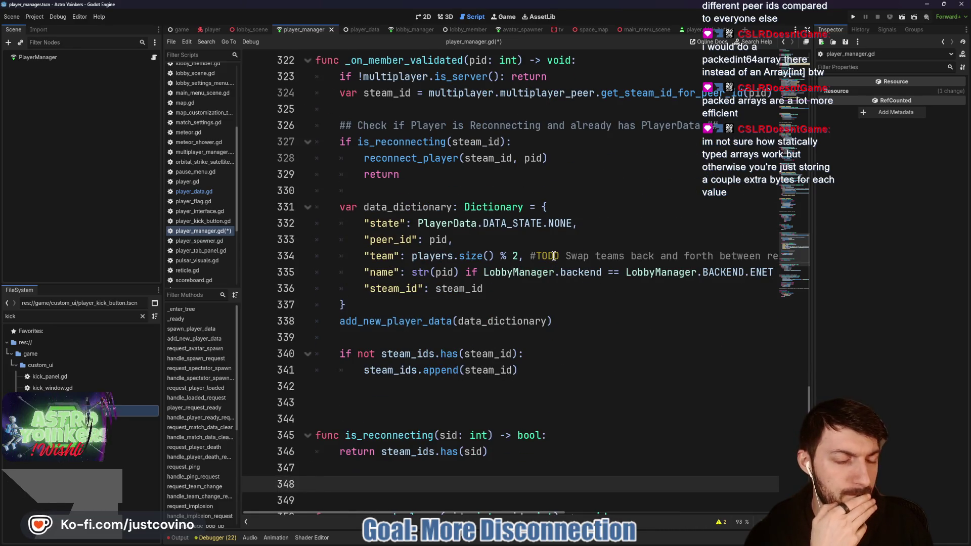
scroll(553, 256, "down", 2)
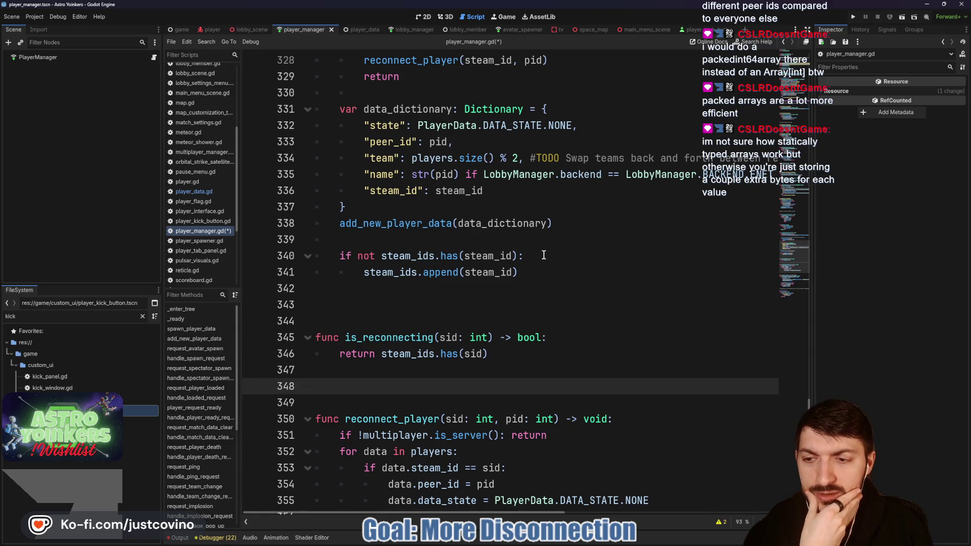
scroll(543, 255, "down", 2)
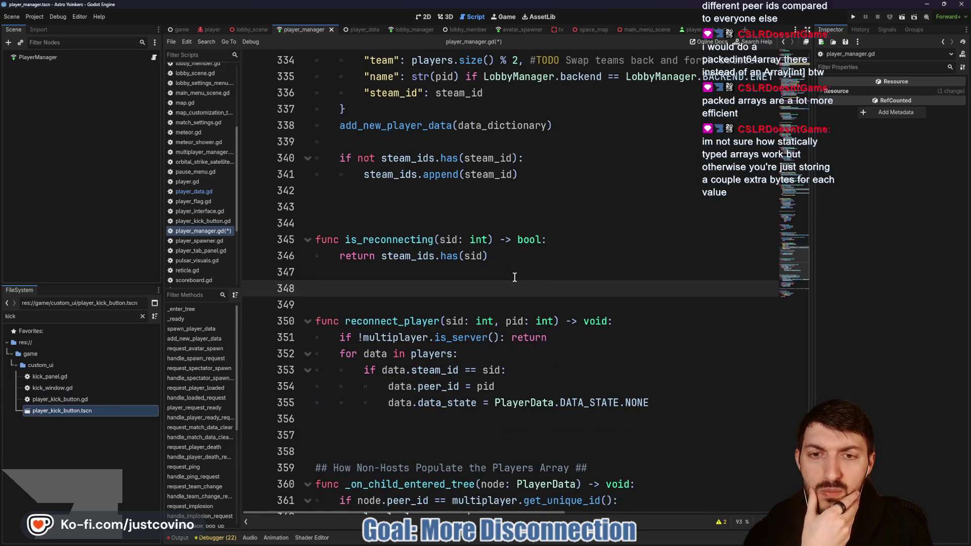
scroll(471, 274, "down", 2)
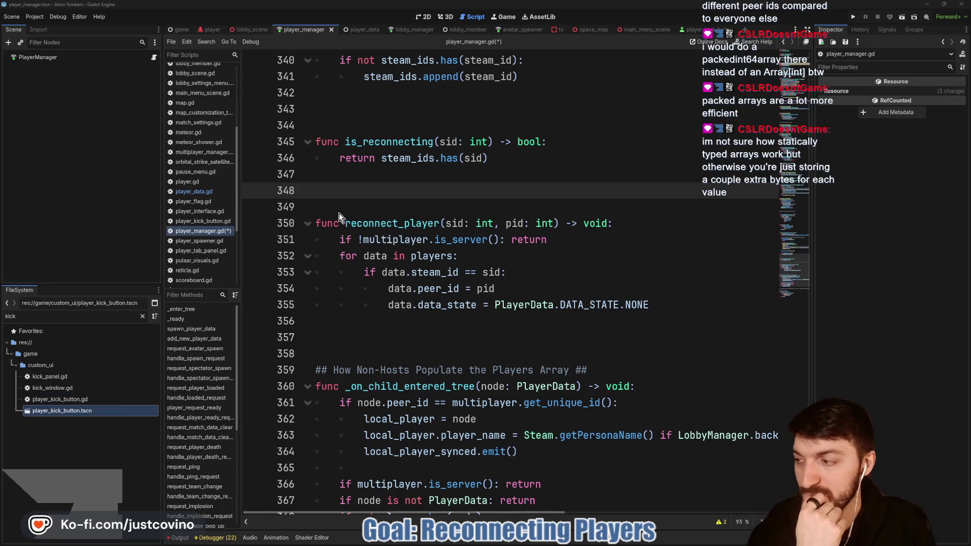
left_click(513, 282)
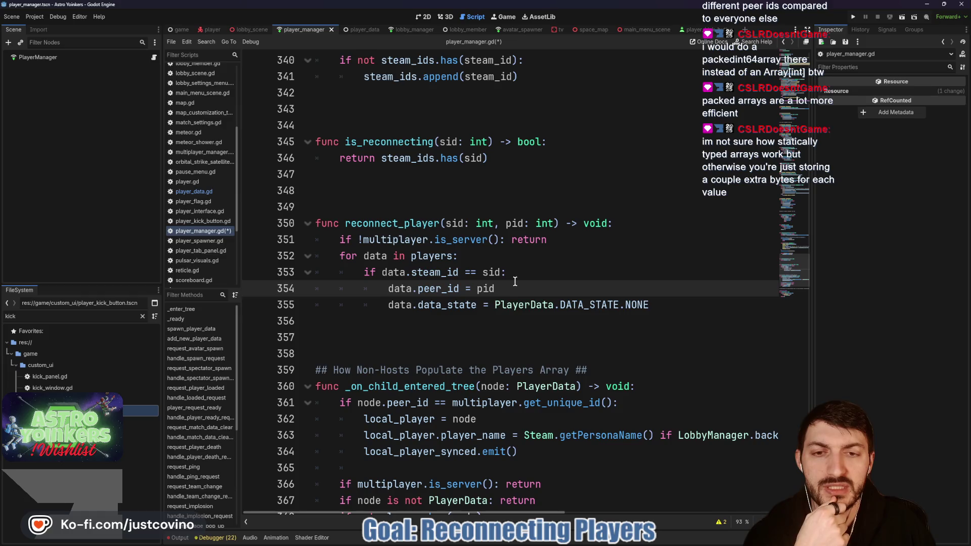
mouse_move(379, 245)
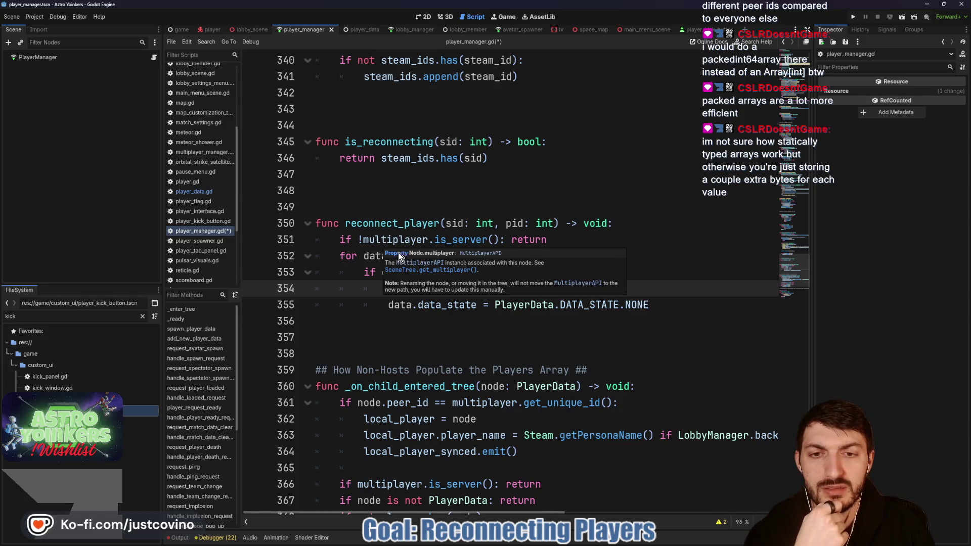
left_click(498, 322)
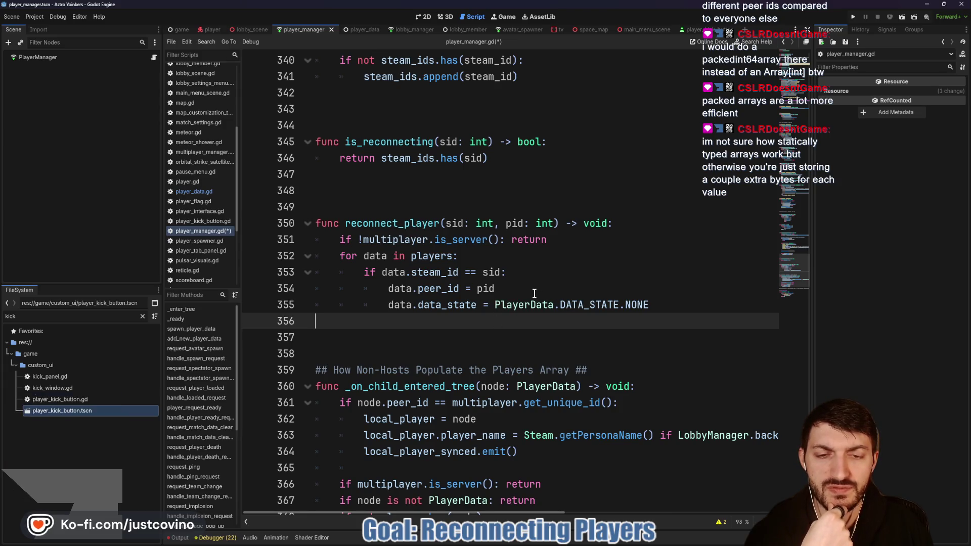
left_click(369, 30)
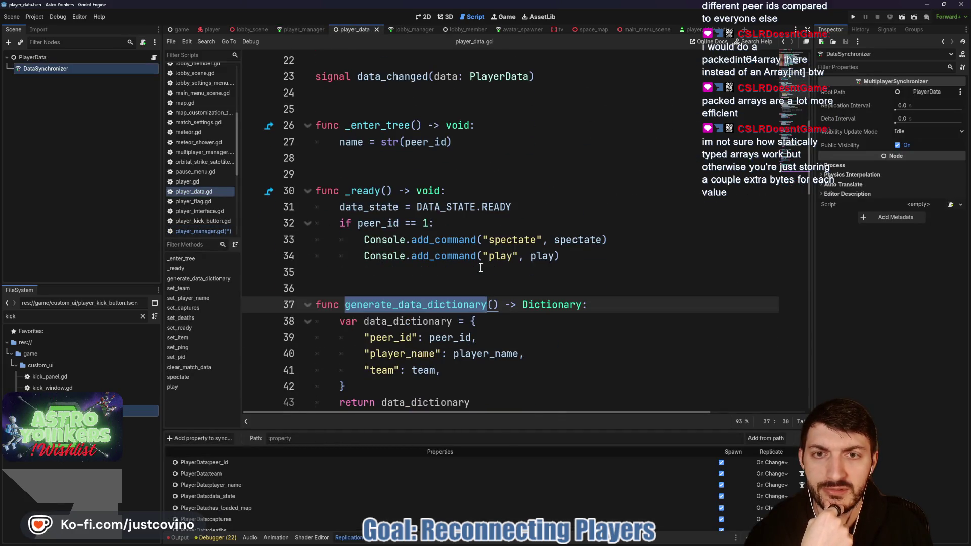
scroll(481, 268, "down", 3)
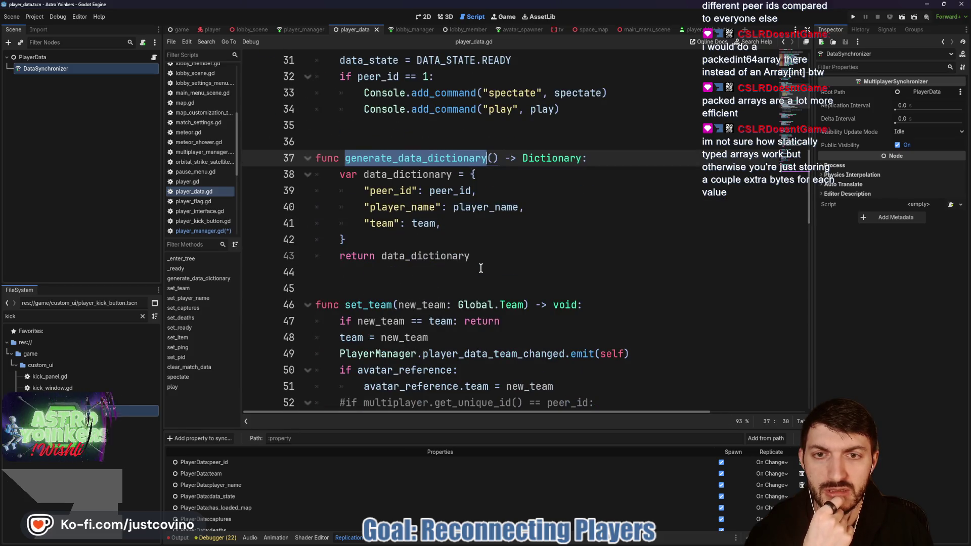
scroll(481, 268, "up", 4)
double_click(398, 126)
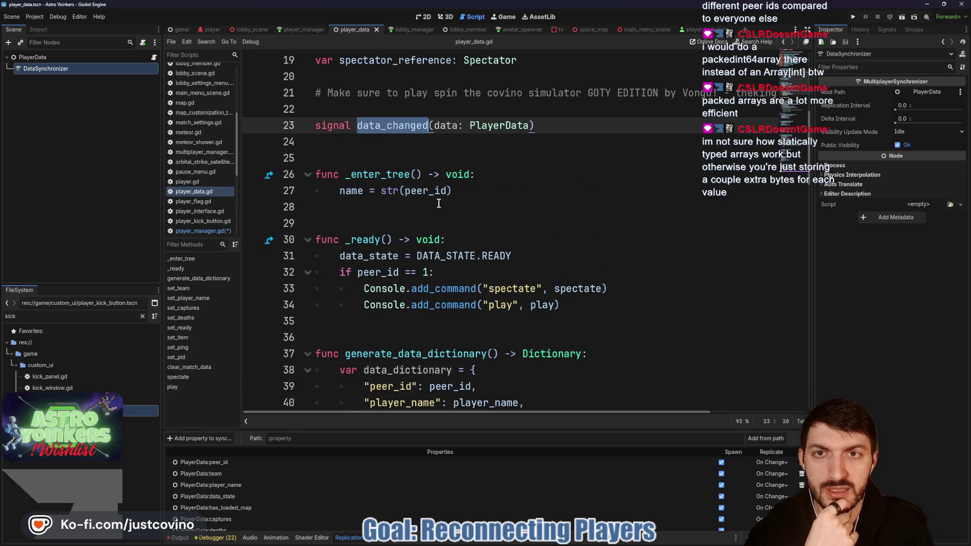
left_click(213, 31)
scroll(480, 218, "up", 7)
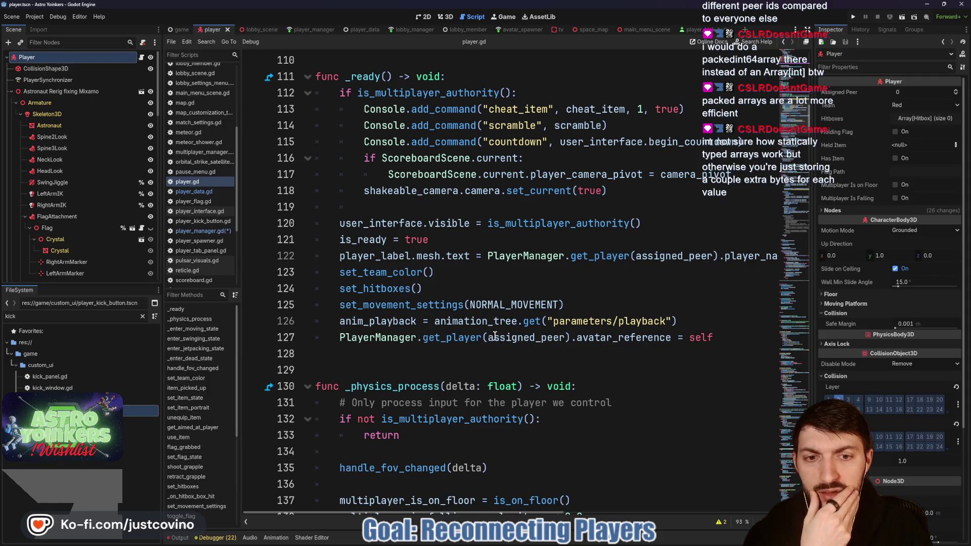
double_click(496, 337)
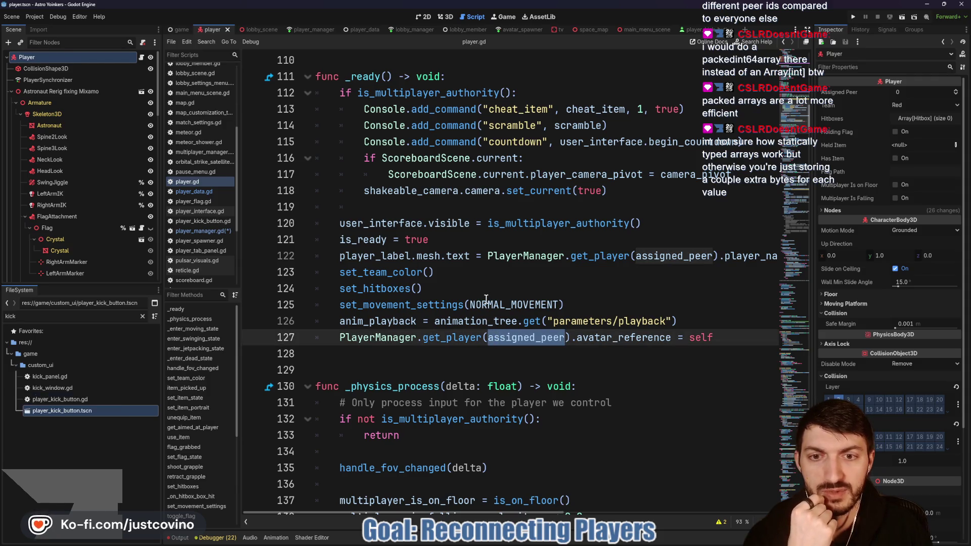
scroll(486, 299, "up", 2)
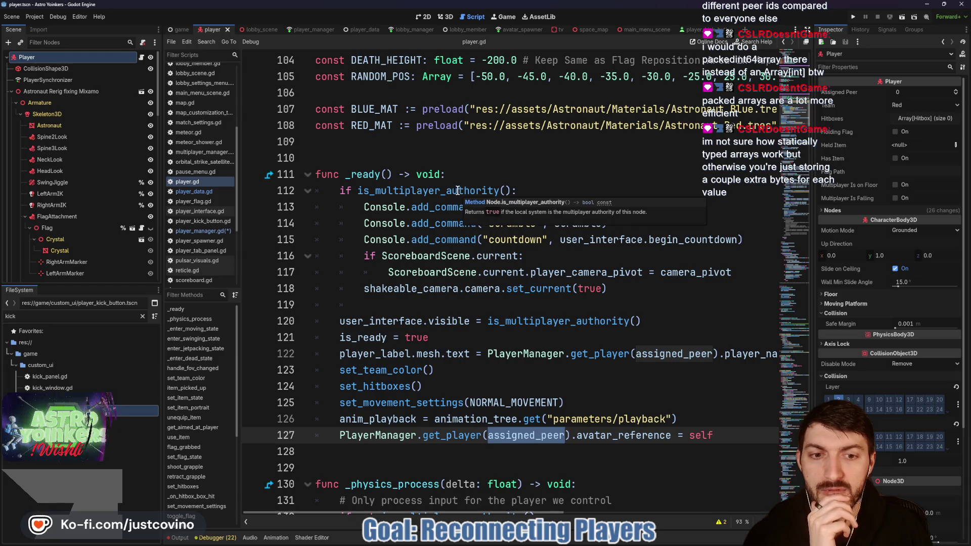
left_click(323, 32)
left_click(358, 32)
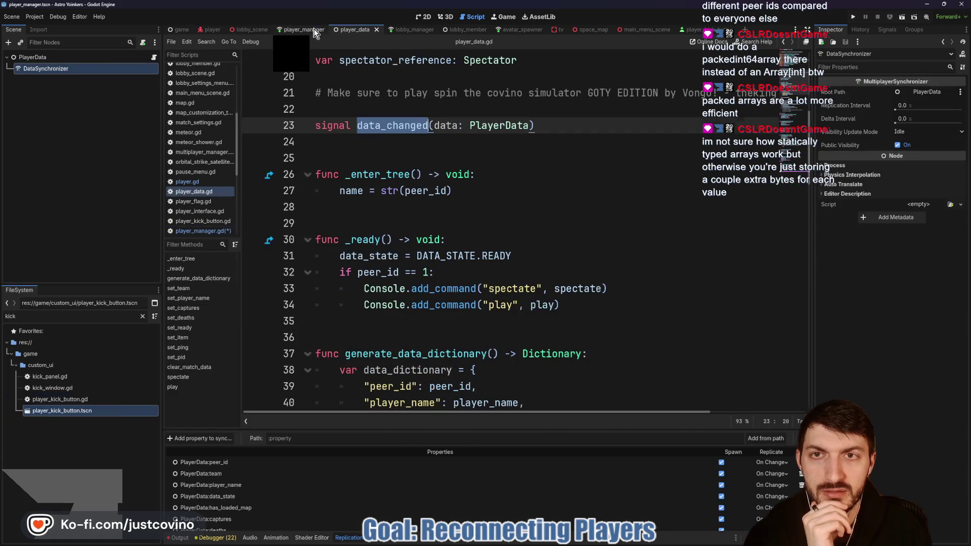
left_click(303, 30)
- Add 'if data.avatar_reference:' setting data.avatar_reference.assigned_peer = pid, then save
key("Tab")
key("Tab")
key("Tab")
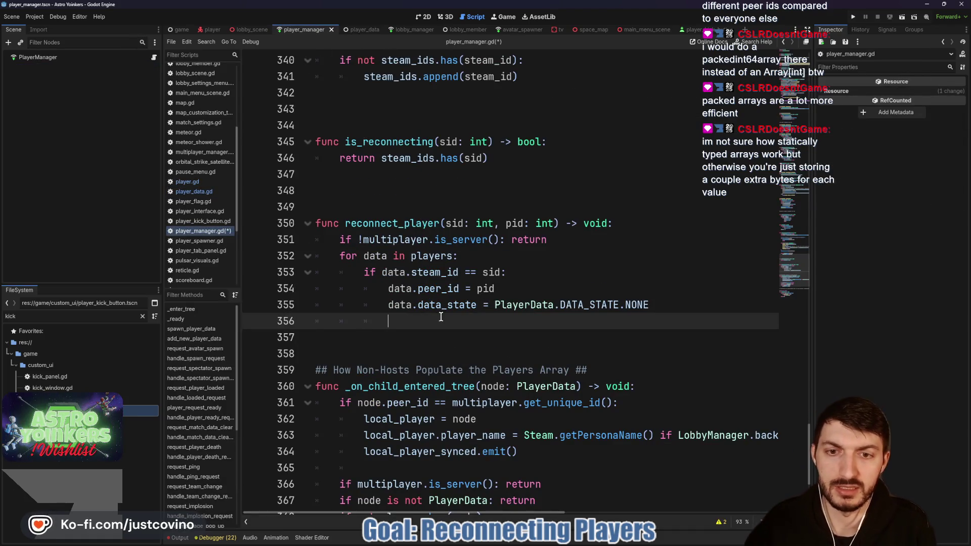
type("if data.a")
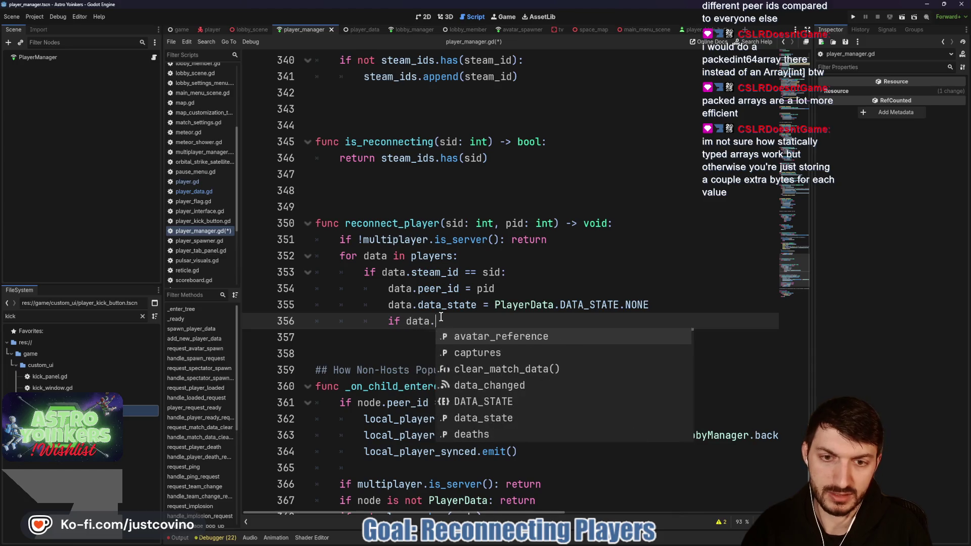
key("Return")
type(":")
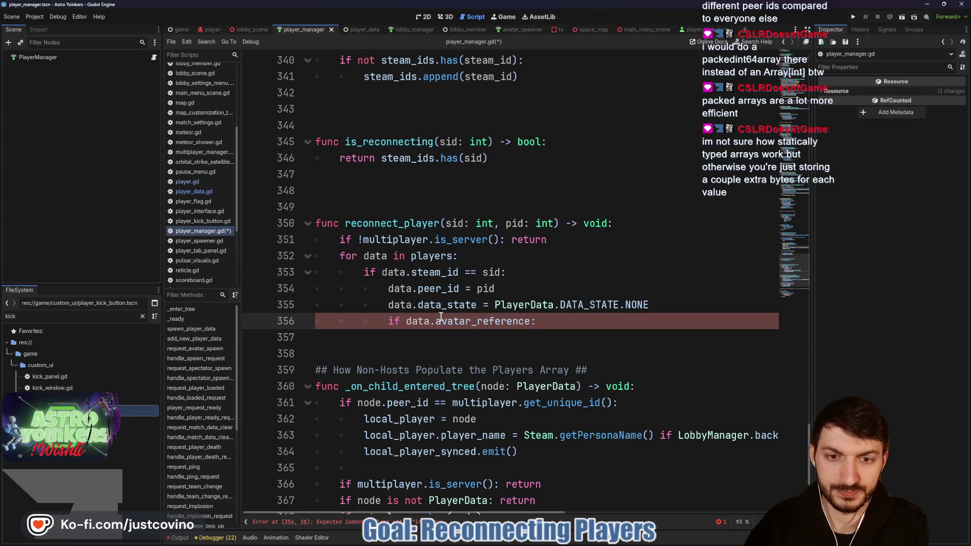
key("Return")
type(".avatar_reference")
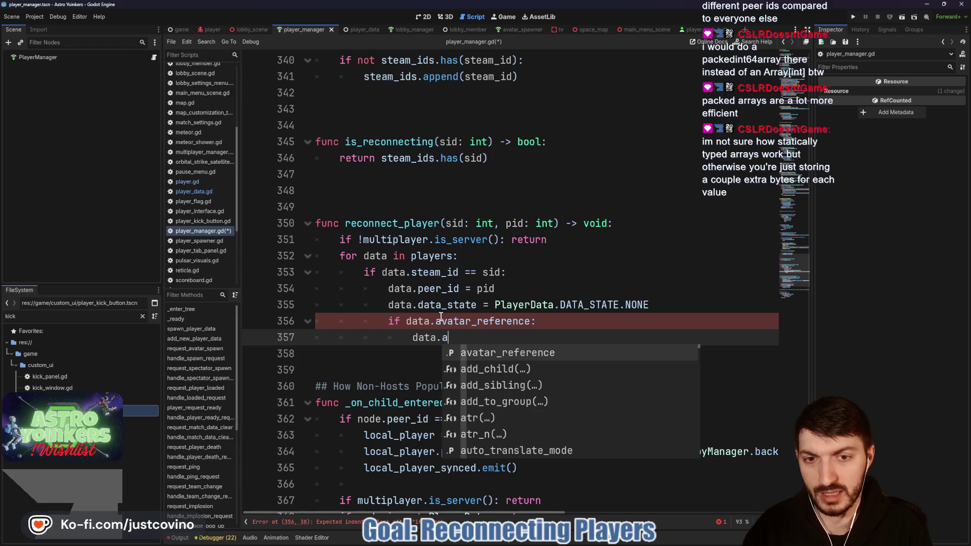
key("Return")
type(".connected")
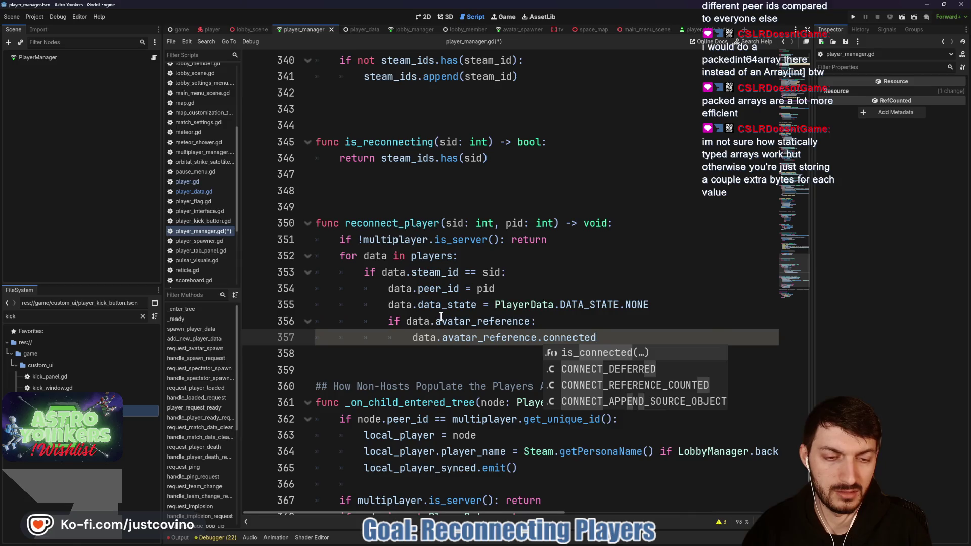
key("BackSpace")
key("BackSpace")
key("BackSpace")
type("peer")
key("Return")
type("= ")
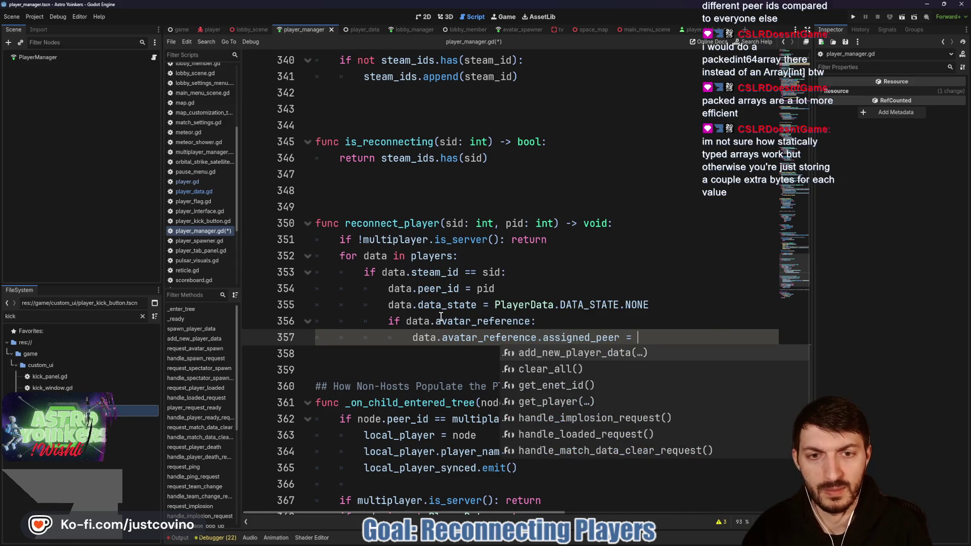
type("pid")
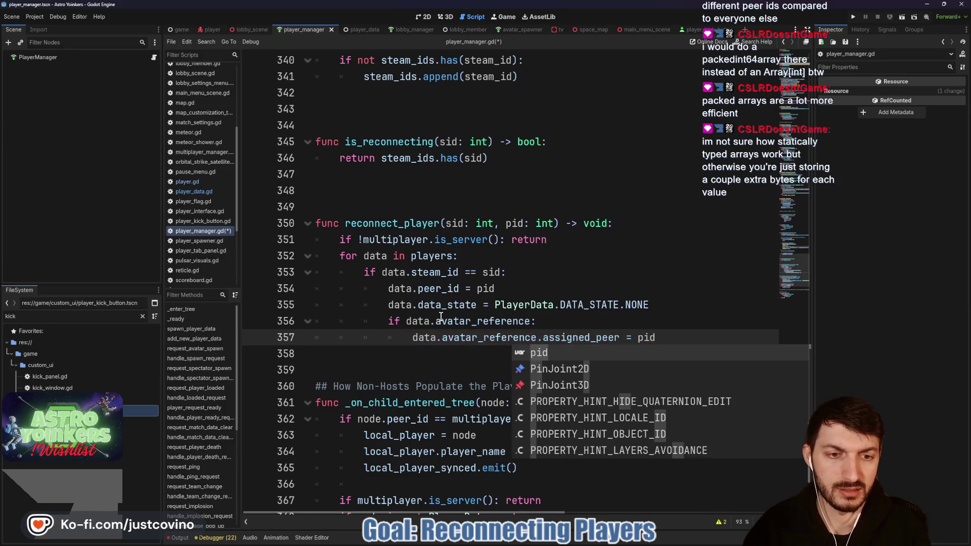
key("ctrl+s")
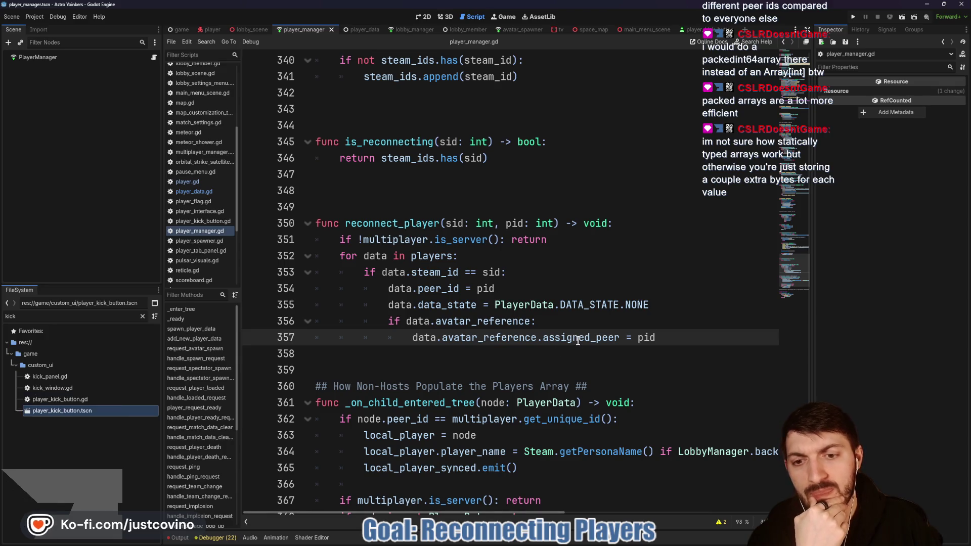
left_click(431, 353)
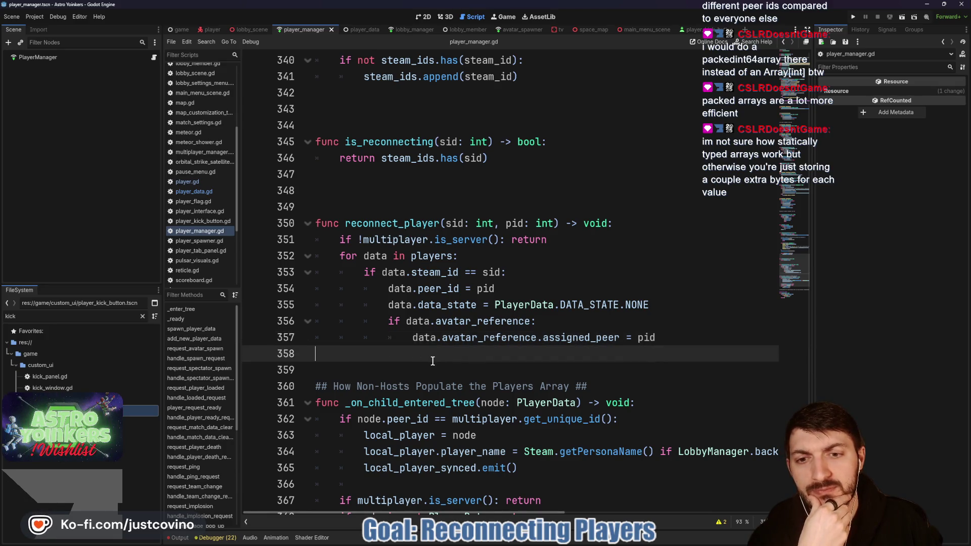
- Add 'steam_ids = []' after 'players = []' in clear_all and save
scroll(509, 337, "up", 2)
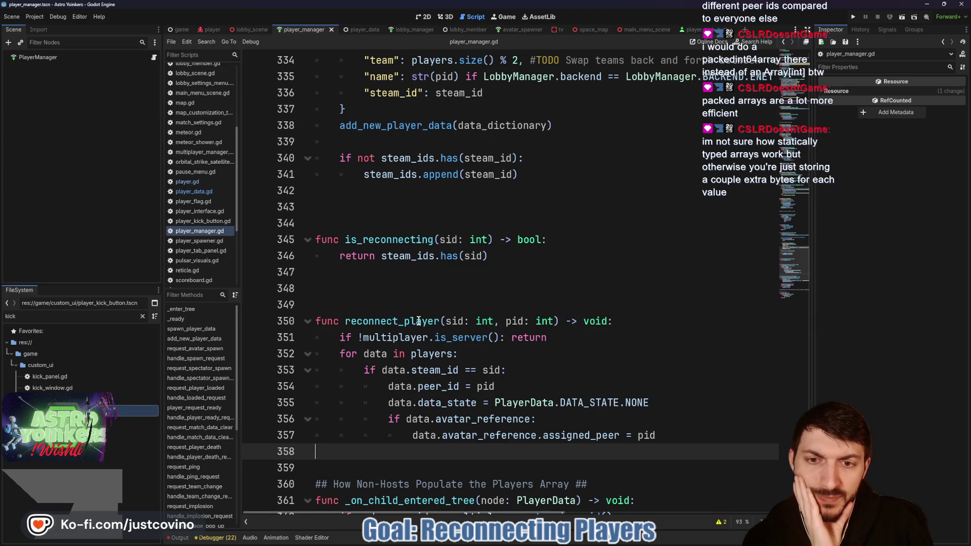
scroll(418, 321, "up", 4)
scroll(418, 320, "up", 4)
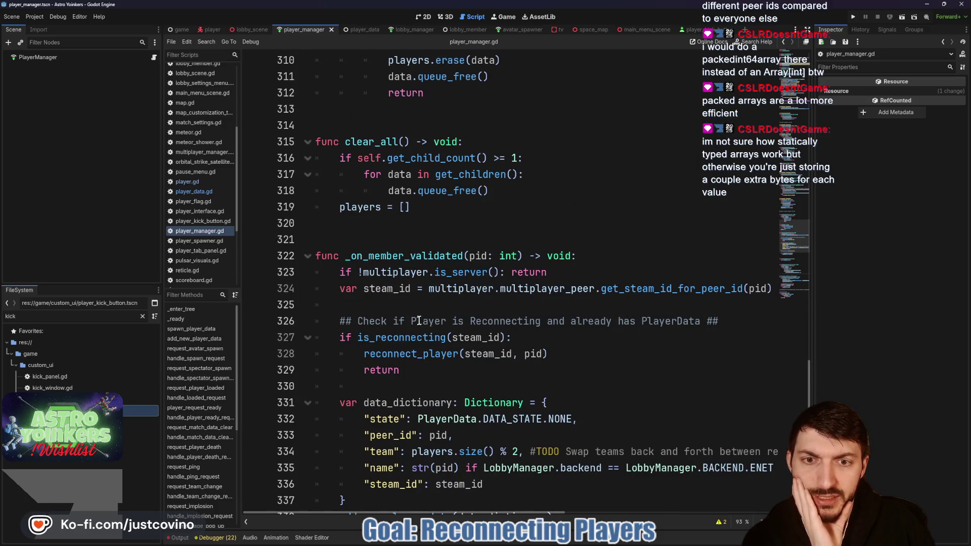
scroll(419, 320, "up", 4)
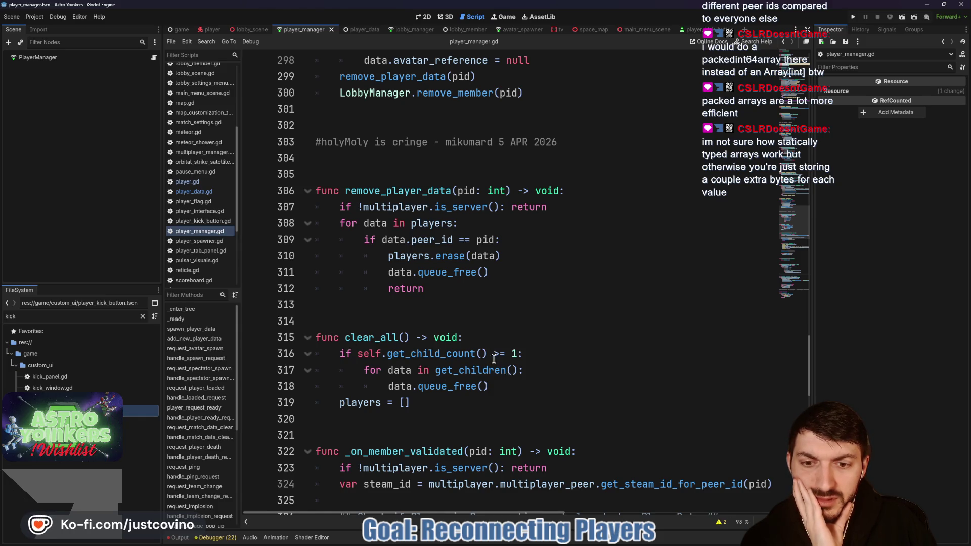
left_click(433, 403)
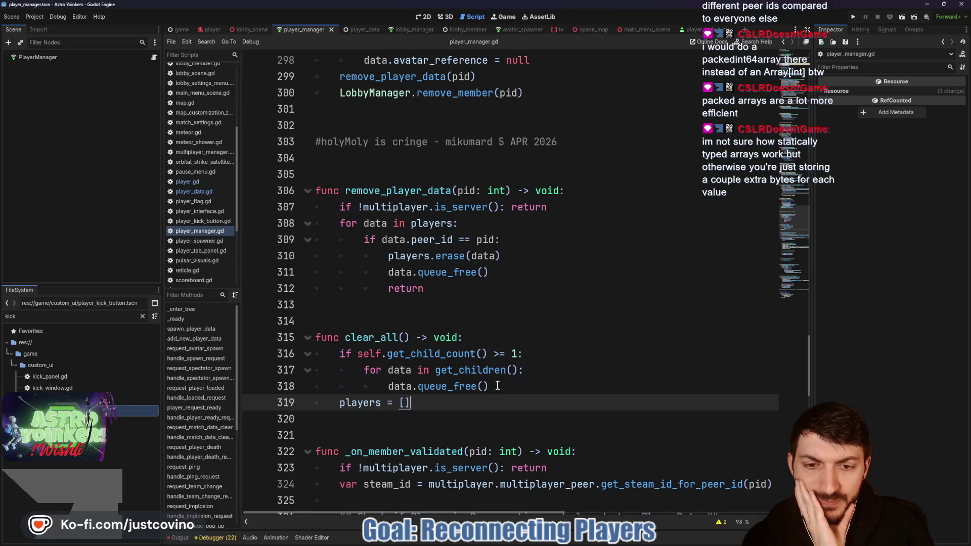
key("Return")
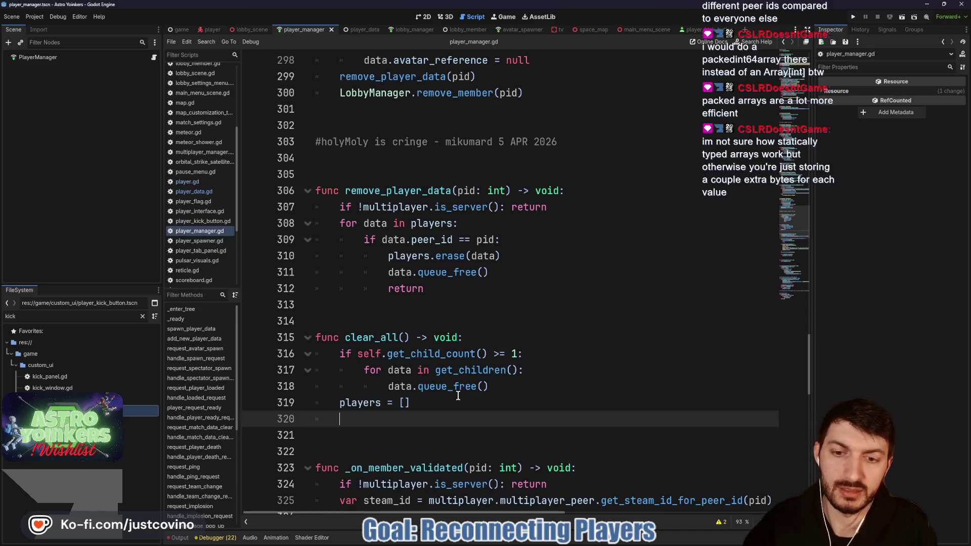
type("steam_ids = []")
key("ctrl+s")
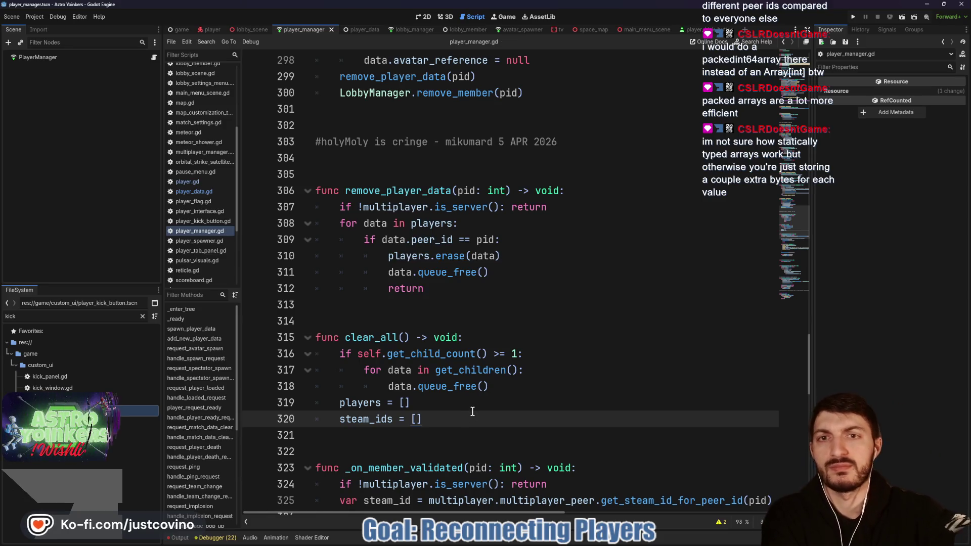
scroll(472, 412, "up", 4)
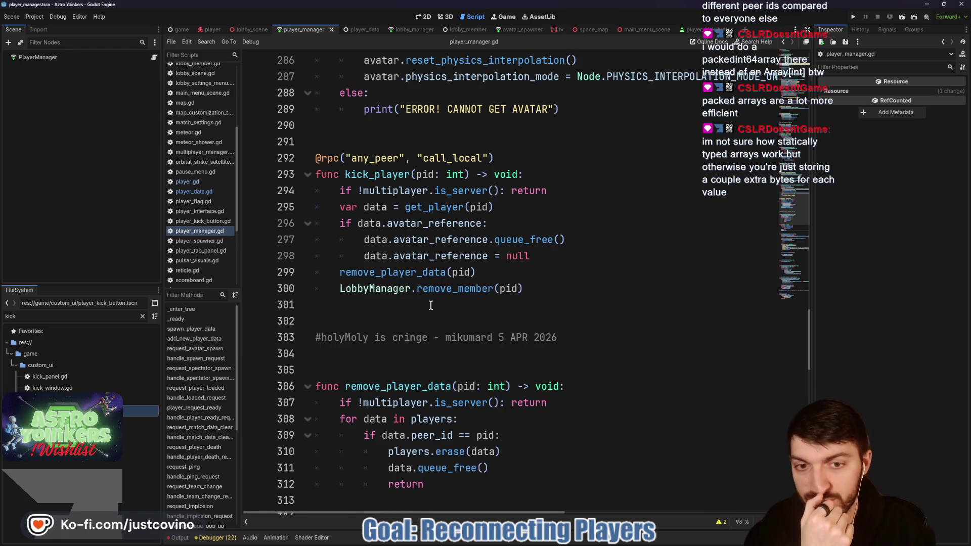
- Comment out remove_player_data(pid) on line 299, save, and launch the game instances
double_click(423, 273)
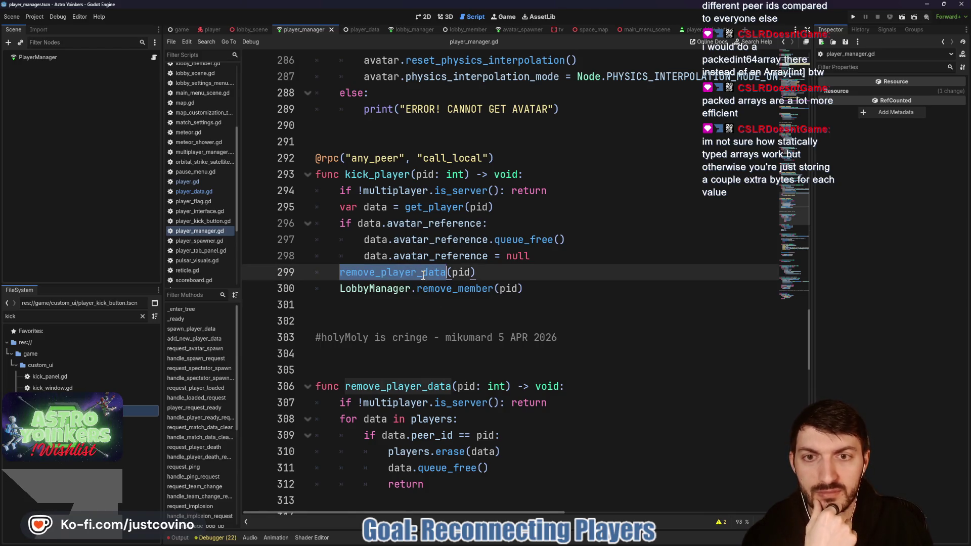
left_click(338, 273)
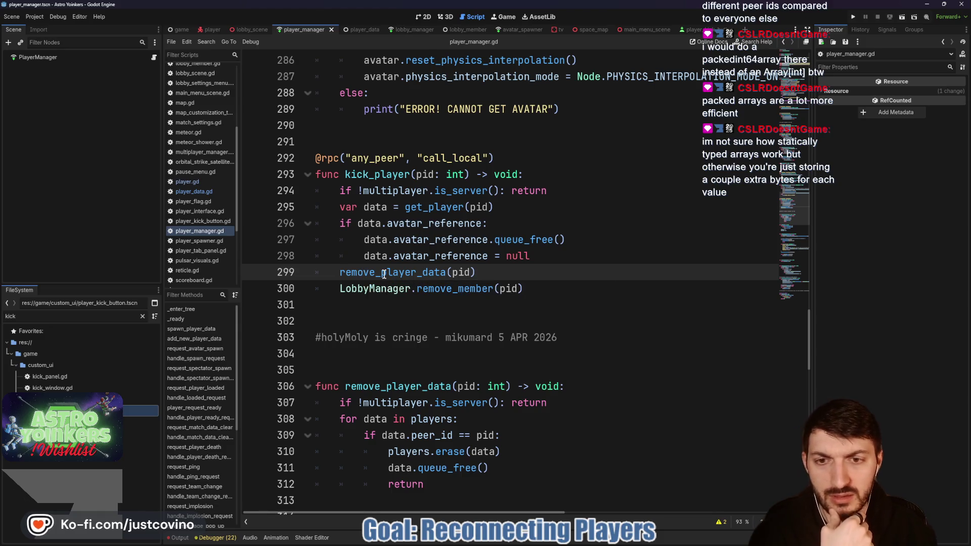
type("#remove_p")
key("ctrl+s")
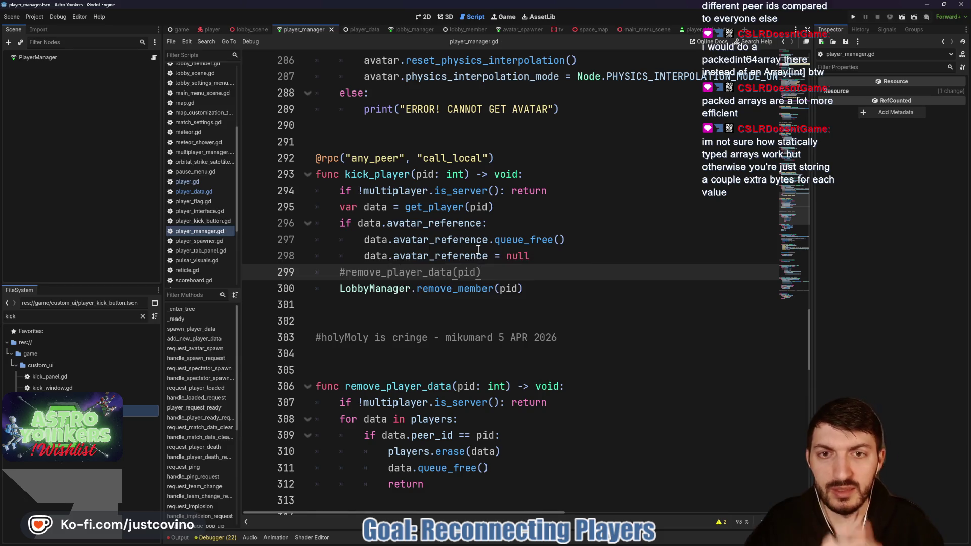
left_click(854, 18)
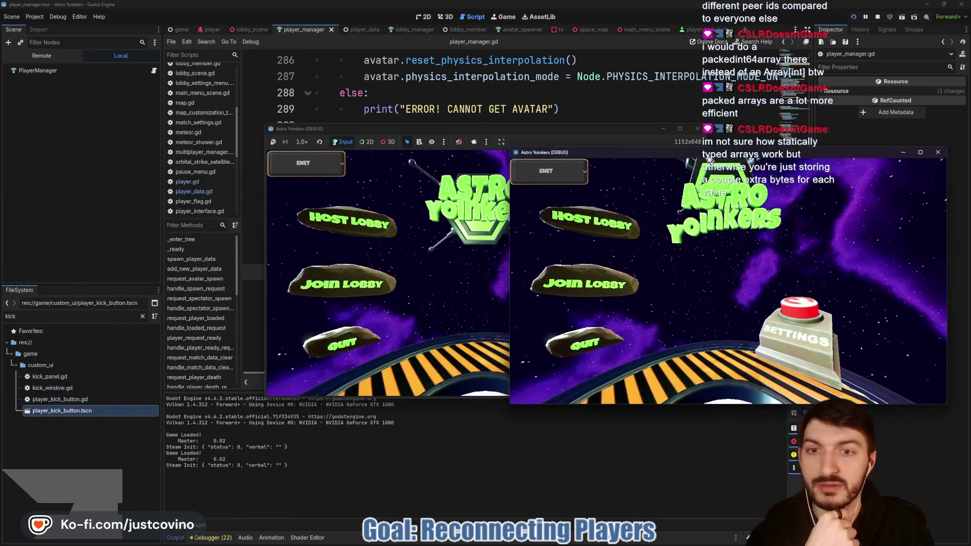
- Host a lobby in the left game instance and join it from the right one
left_click(106, 233)
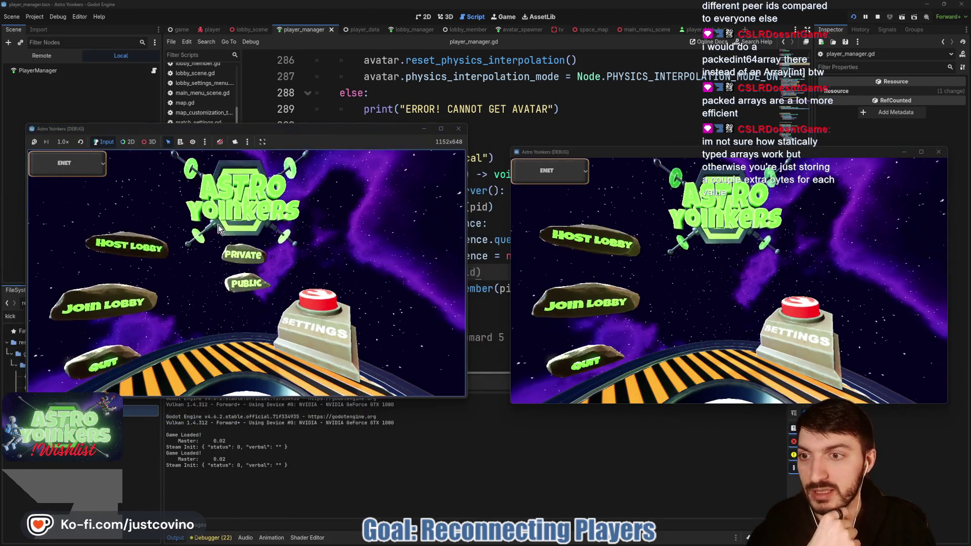
left_click(240, 253)
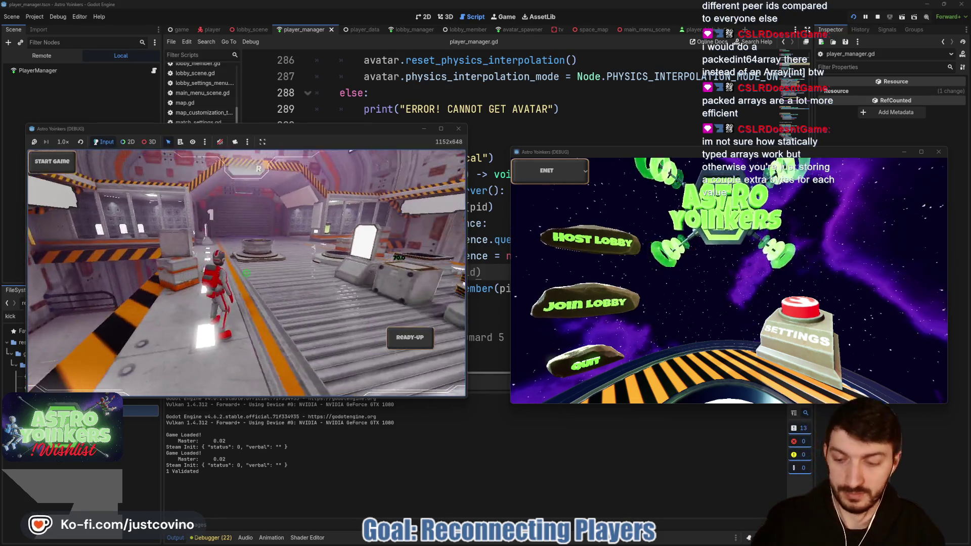
left_click(565, 307)
left_click(725, 285)
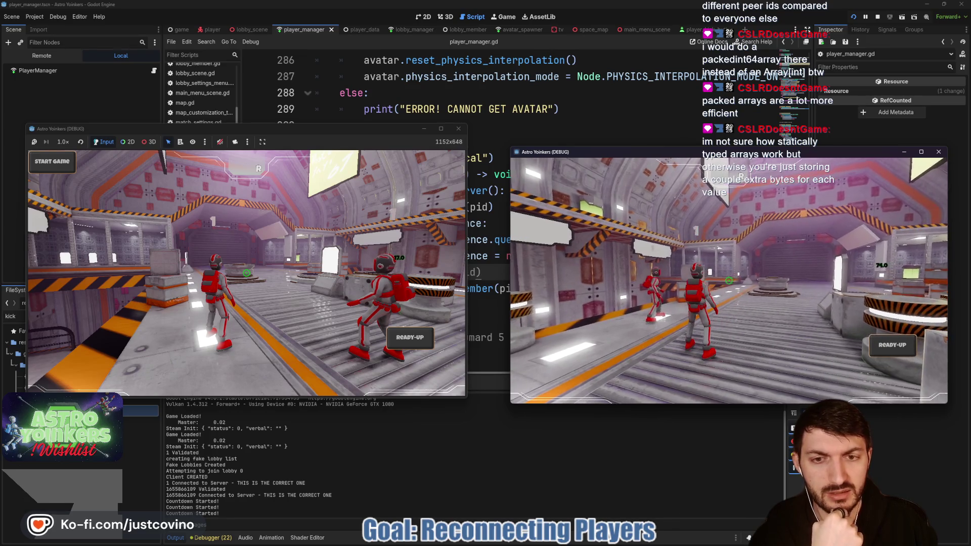
- Toggle the scoreboard, walk the host's character toward the hangar, then stop both instances
key("Tab")
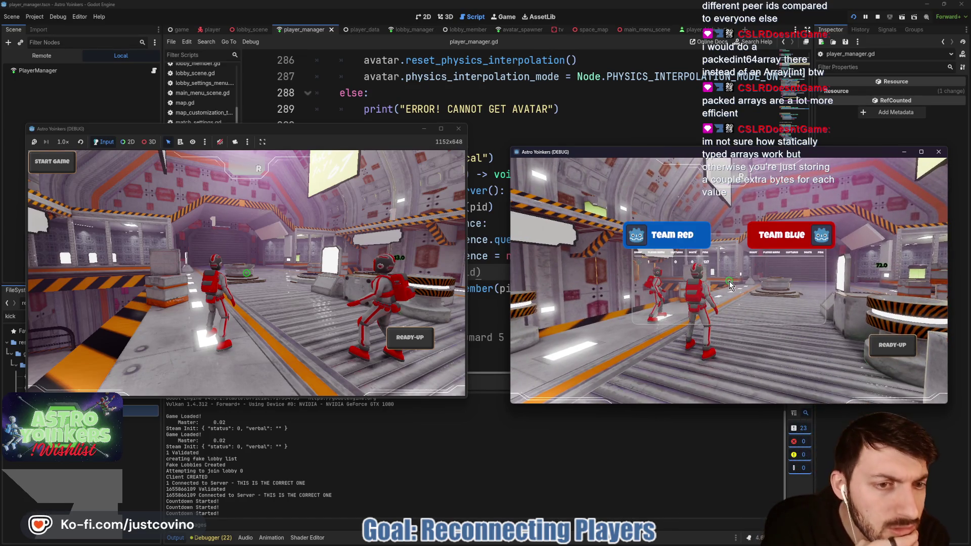
key("Tab")
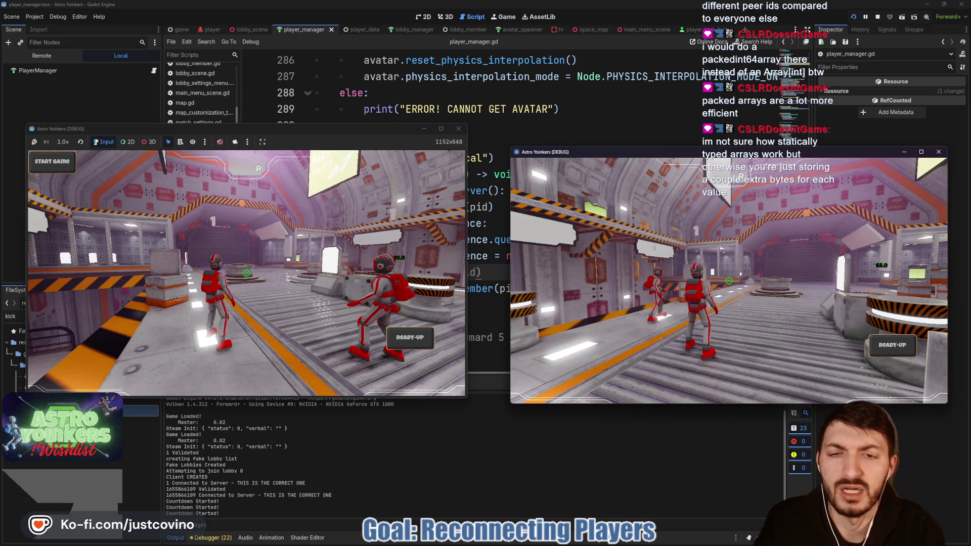
key("alt+Tab")
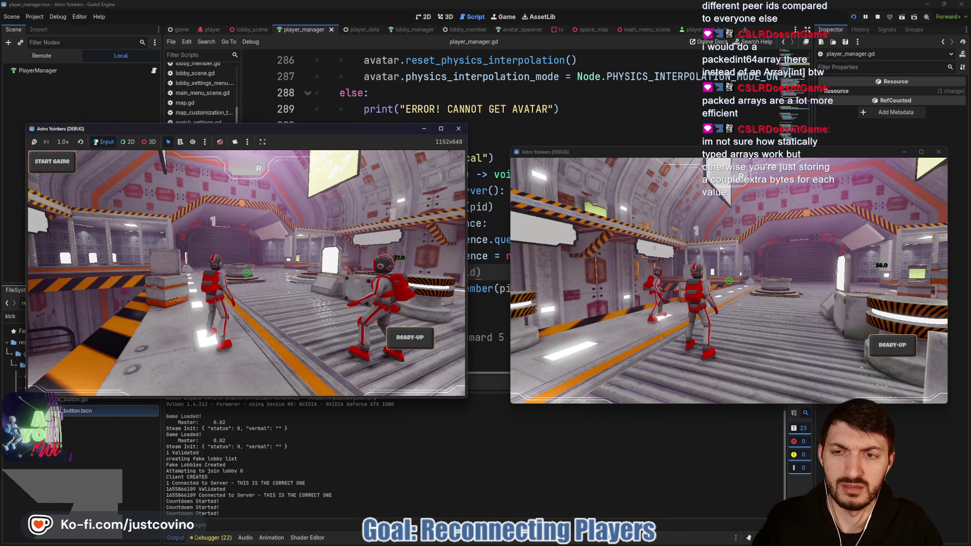
key("w")
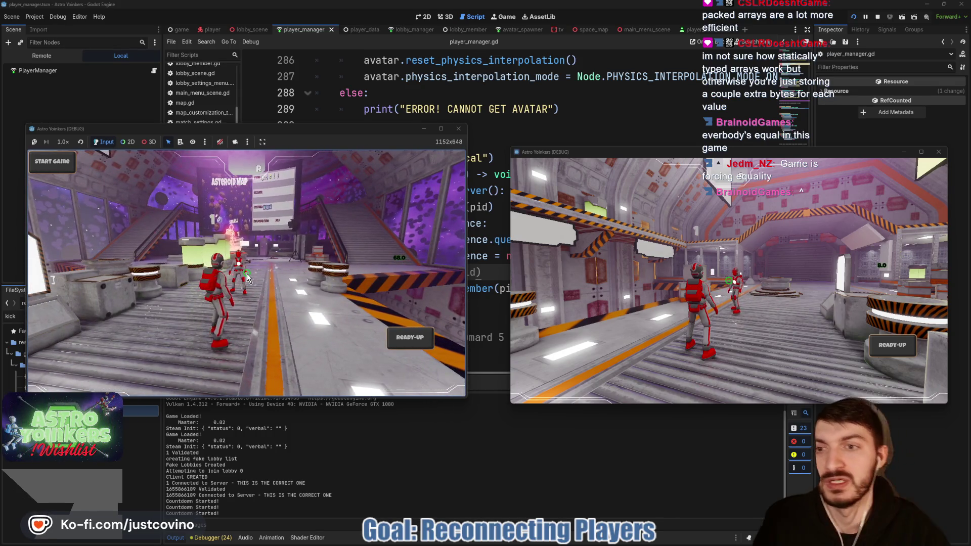
key("F8")
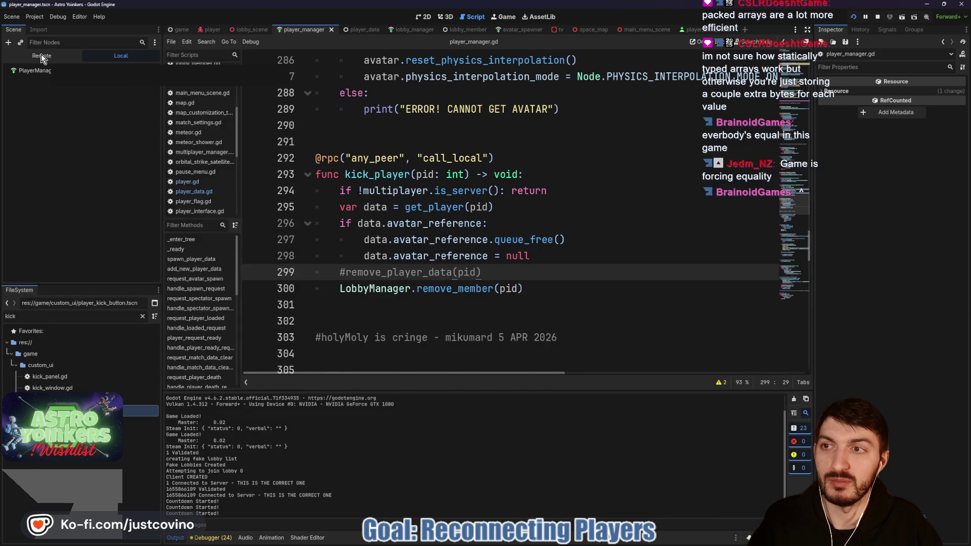
- Open the Remote scene tree, expand LobbyManager and inspect its properties
left_click(41, 54)
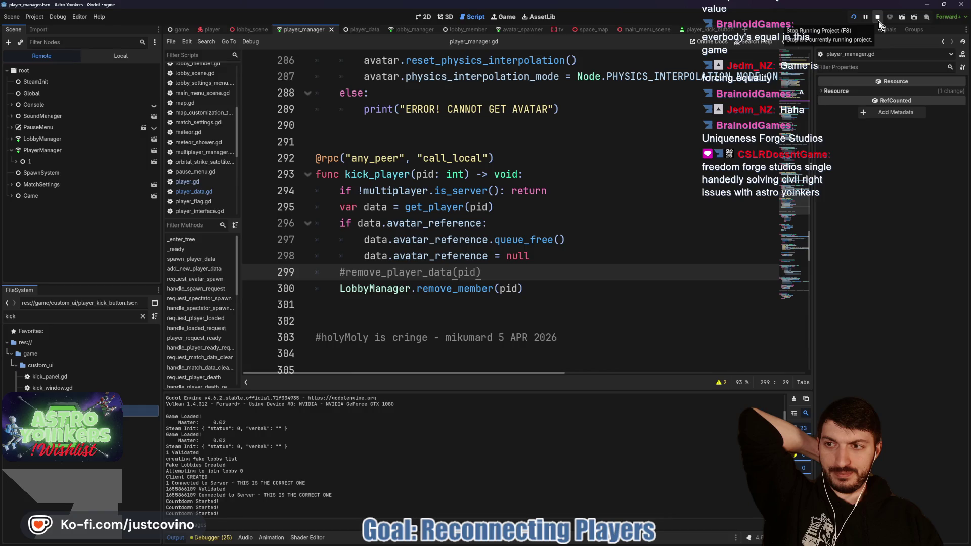
left_click(12, 140)
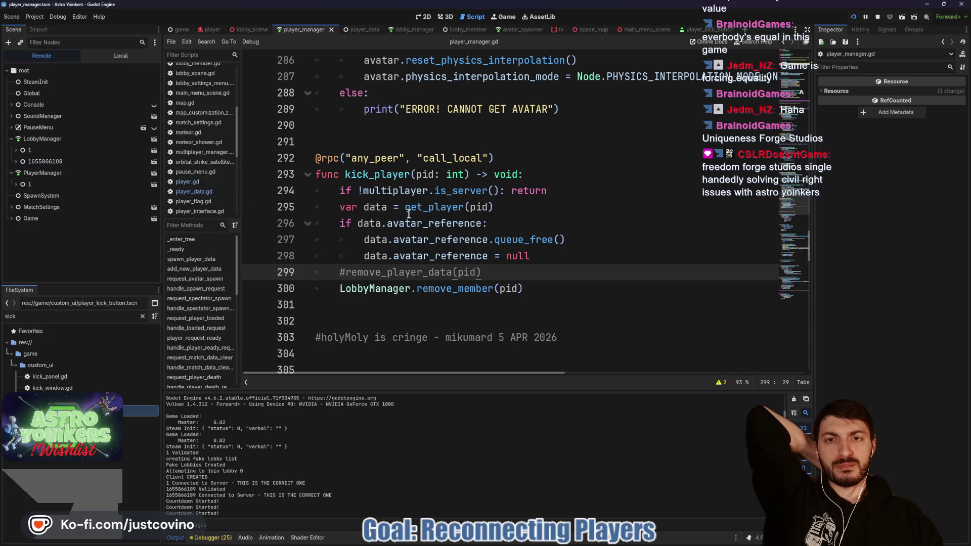
scroll(452, 230, "up", 6)
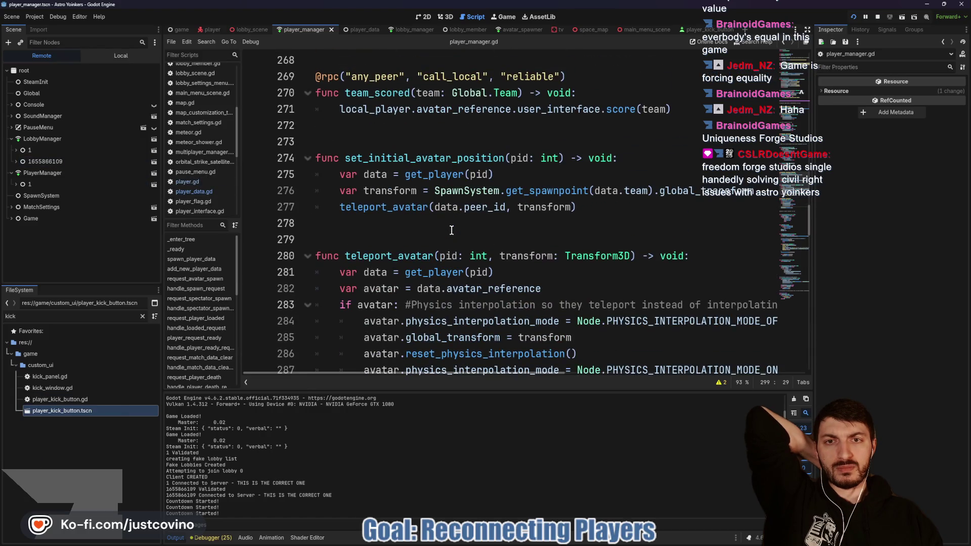
scroll(451, 230, "up", 8)
scroll(452, 230, "up", 5)
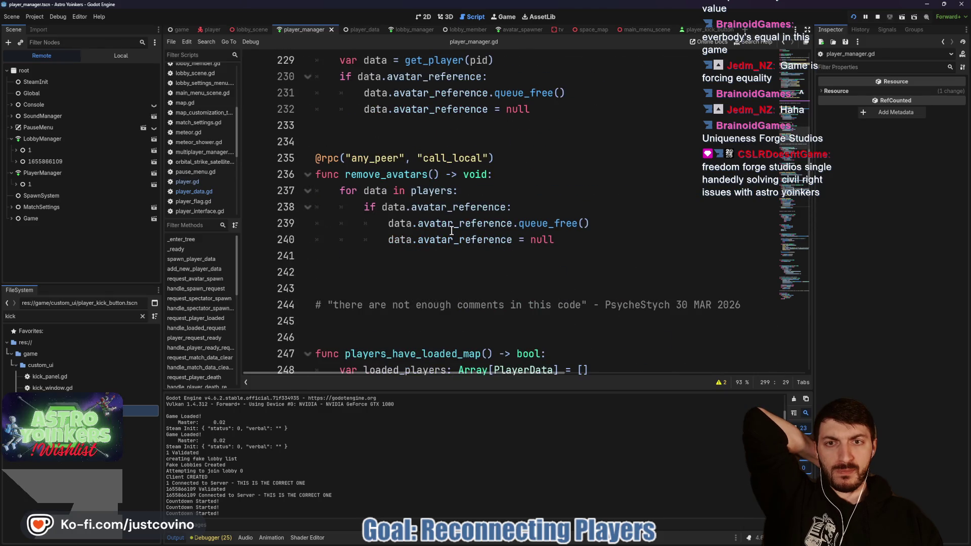
left_click(43, 138)
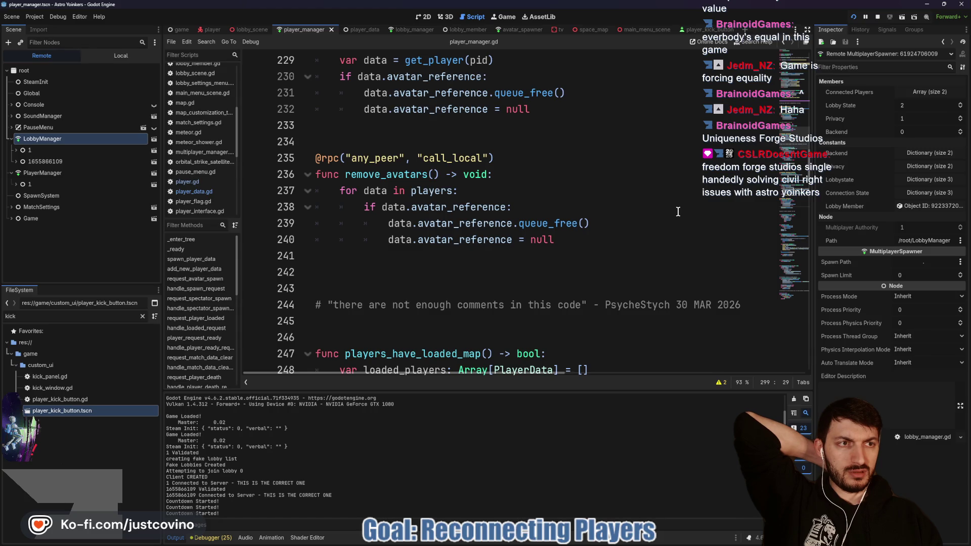
- Inspect PlayerManager's Steam IDs and Players arrays and node 1, then stop the game
left_click(59, 175)
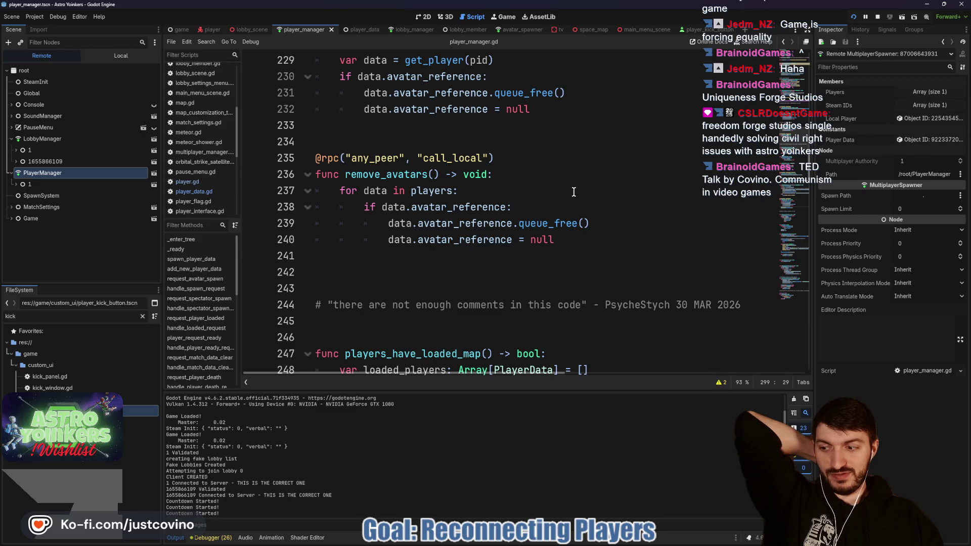
left_click(910, 107)
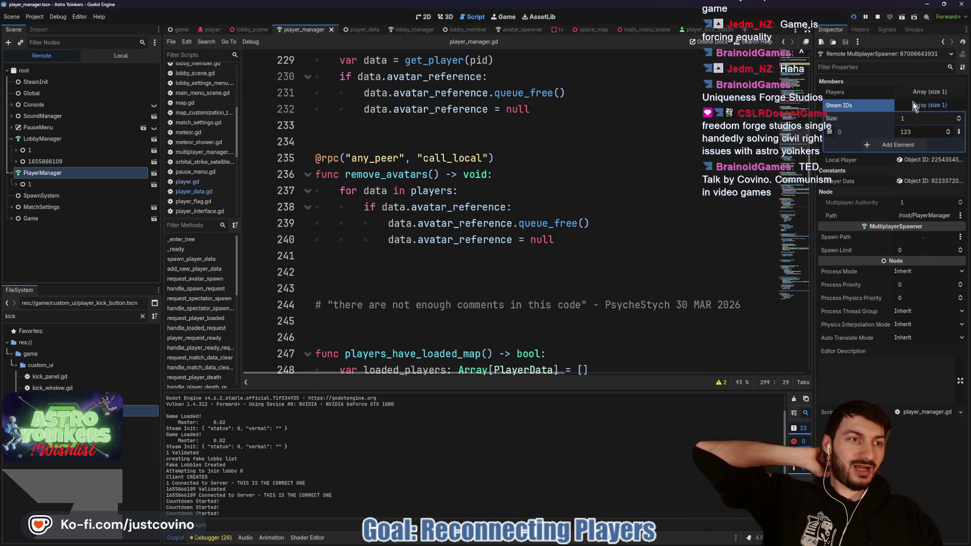
left_click(908, 96)
left_click(920, 118)
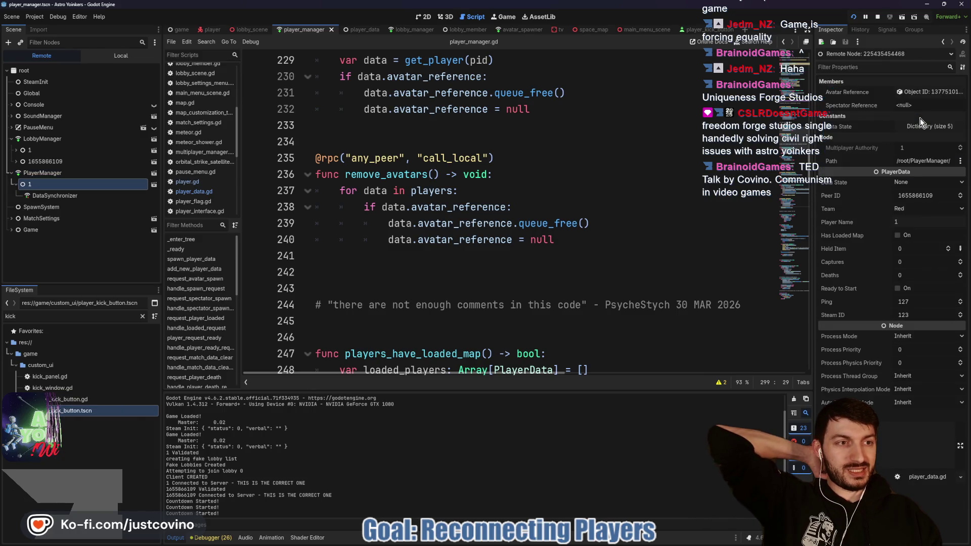
left_click(878, 17)
scroll(488, 245, "up", 10)
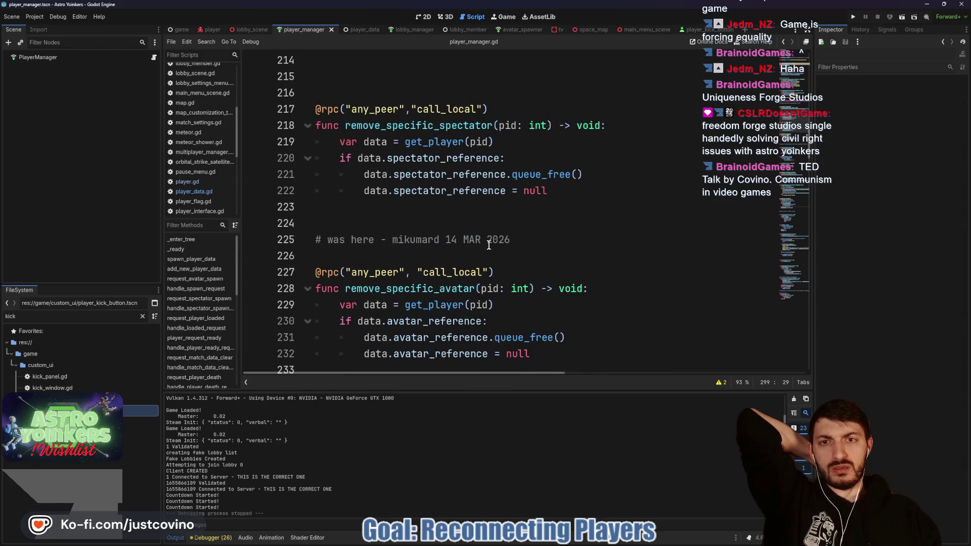
- Scroll through player_manager.gd down to the Enet Testing region
scroll(488, 245, "up", 5)
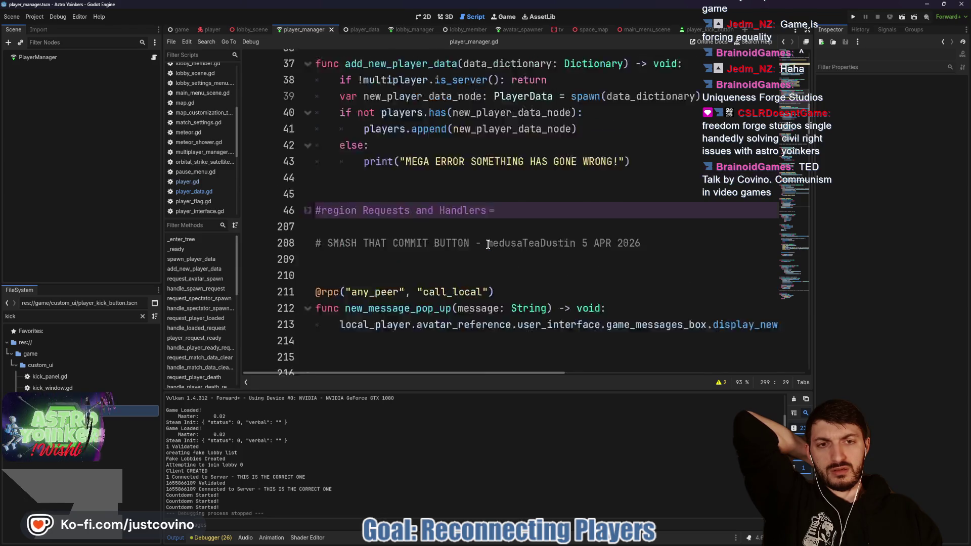
scroll(487, 244, "up", 4)
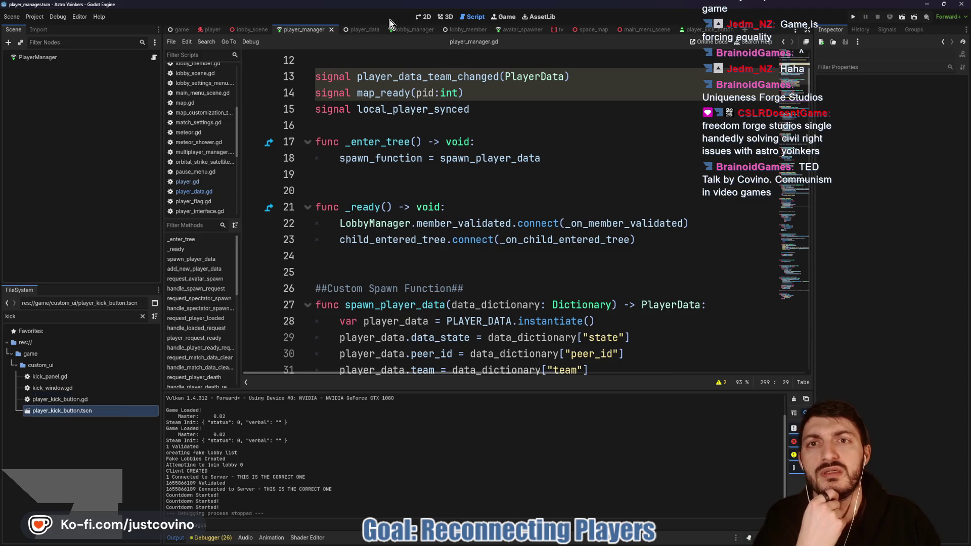
scroll(489, 197, "down", 3)
scroll(490, 197, "down", 4)
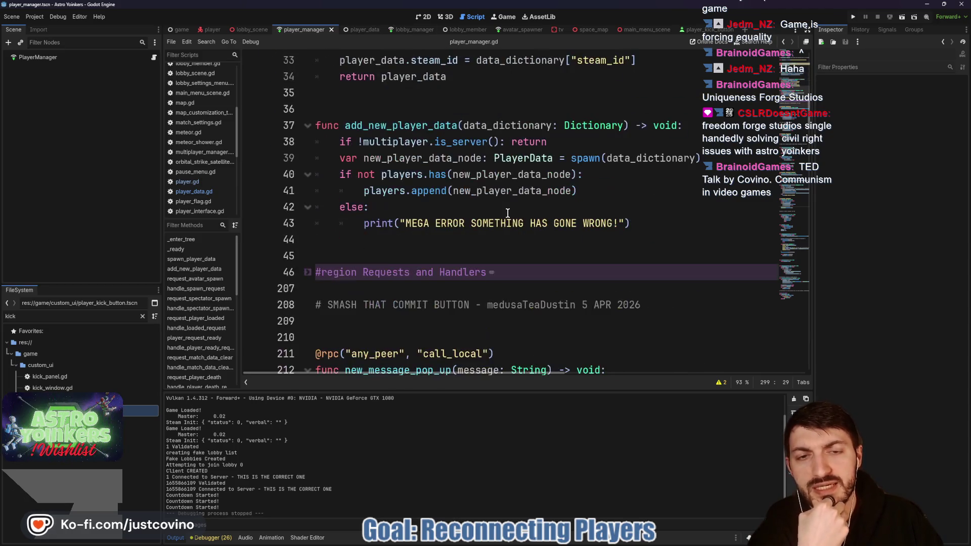
scroll(484, 207, "down", 4)
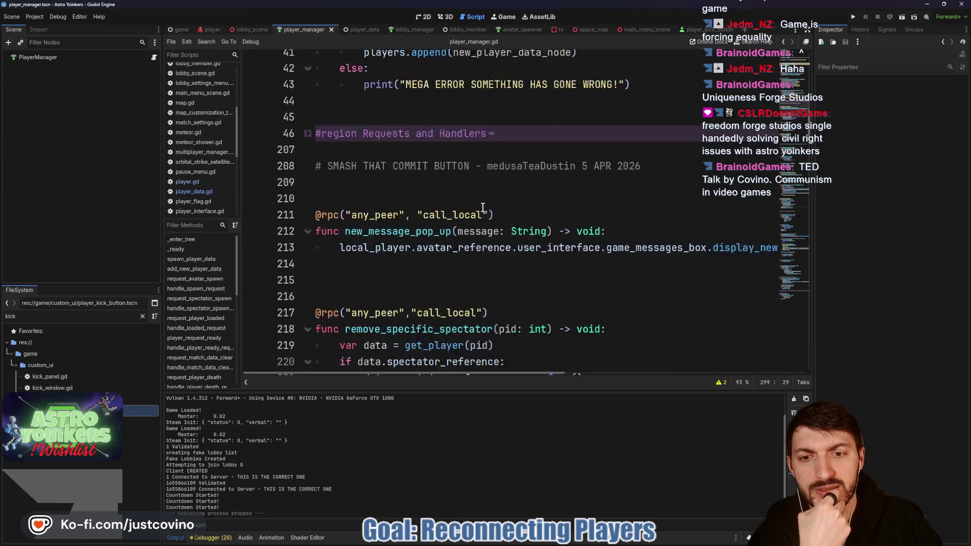
scroll(482, 207, "up", 4)
scroll(482, 208, "up", 2)
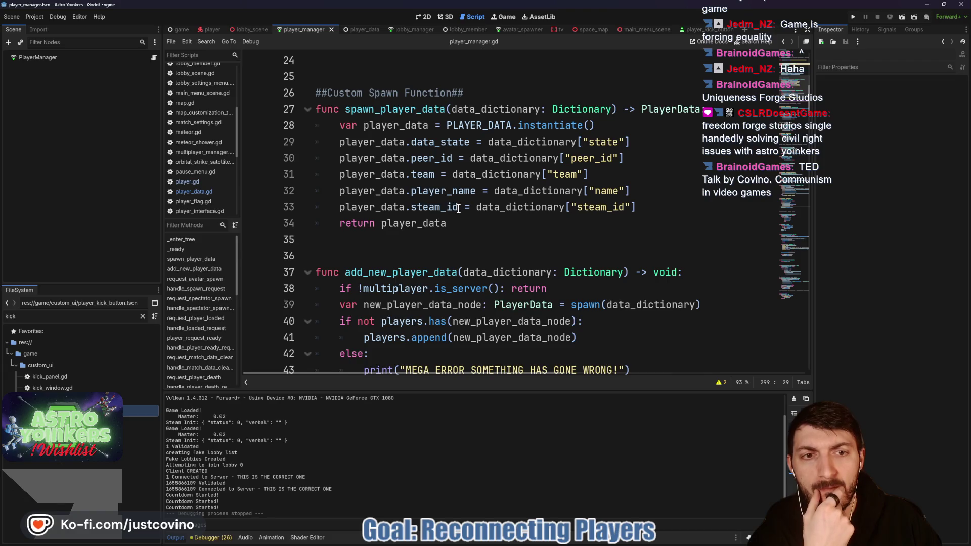
scroll(498, 207, "down", 12)
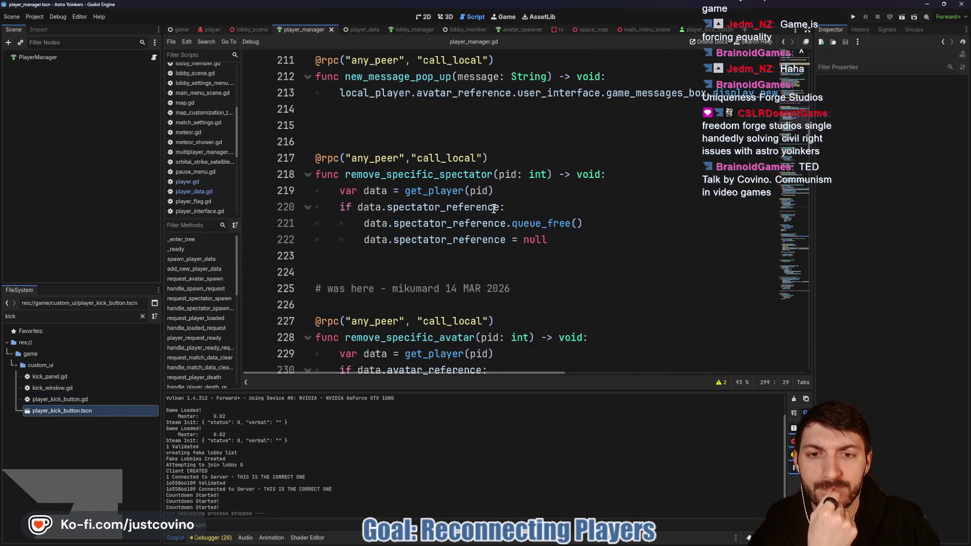
scroll(491, 208, "down", 9)
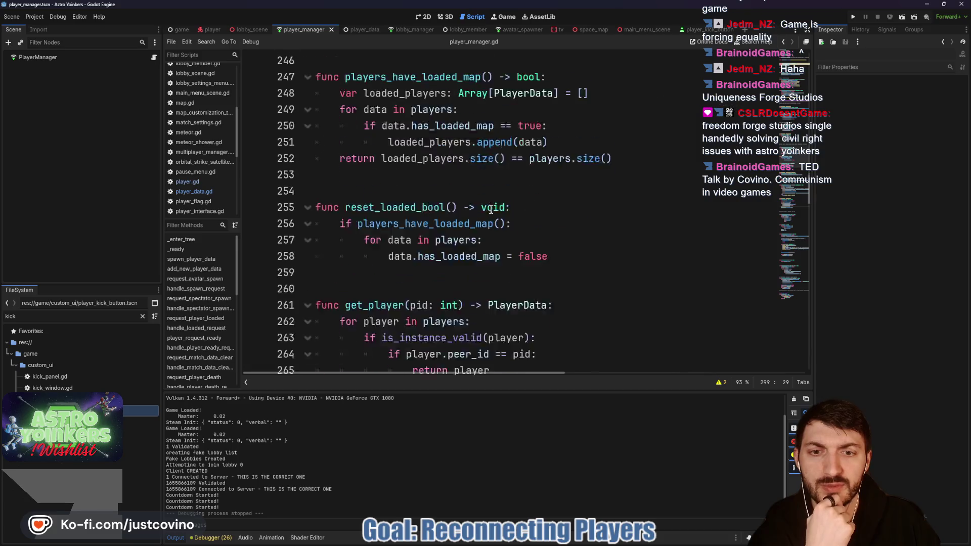
scroll(490, 209, "down", 5)
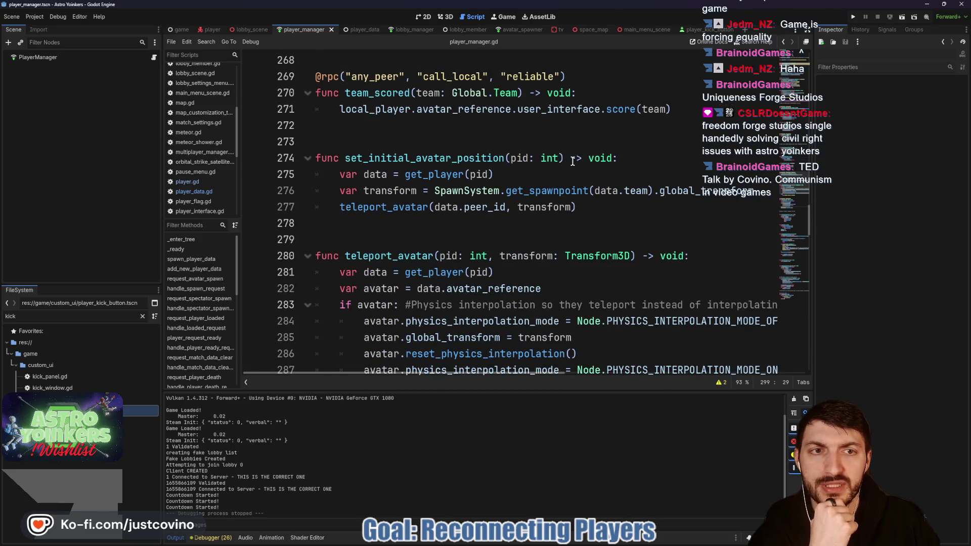
scroll(519, 159, "down", 15)
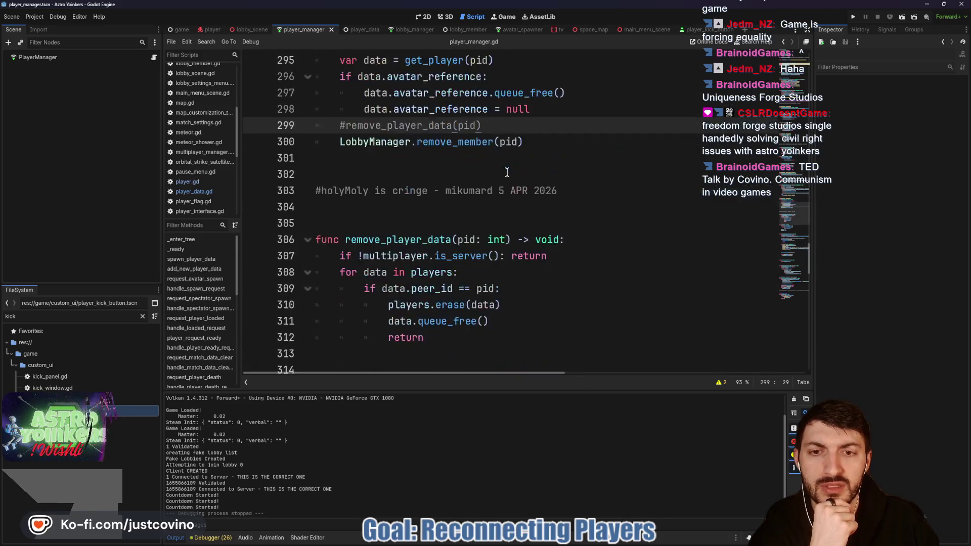
scroll(506, 174, "down", 15)
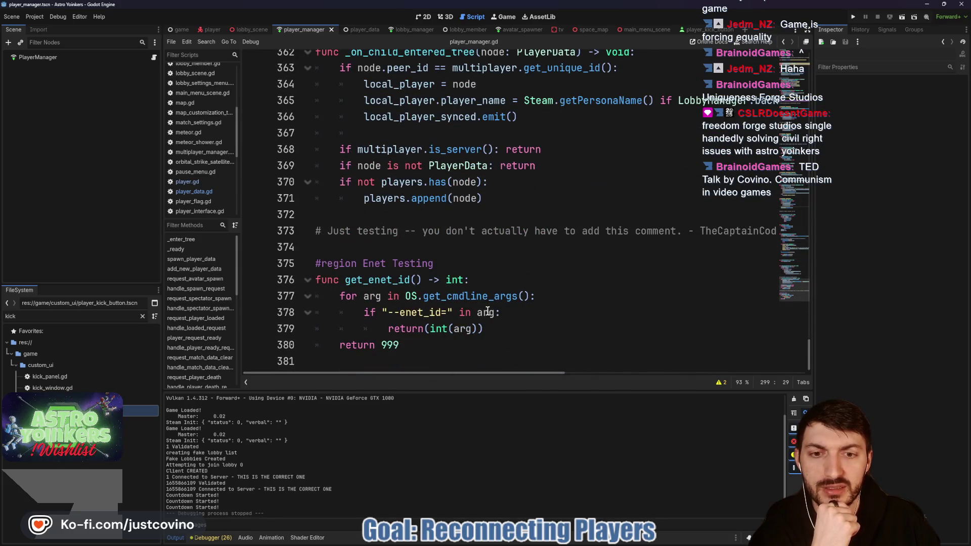
- Select the 'return 999' value in get_enet_id, then run the project with F5
left_click(396, 346)
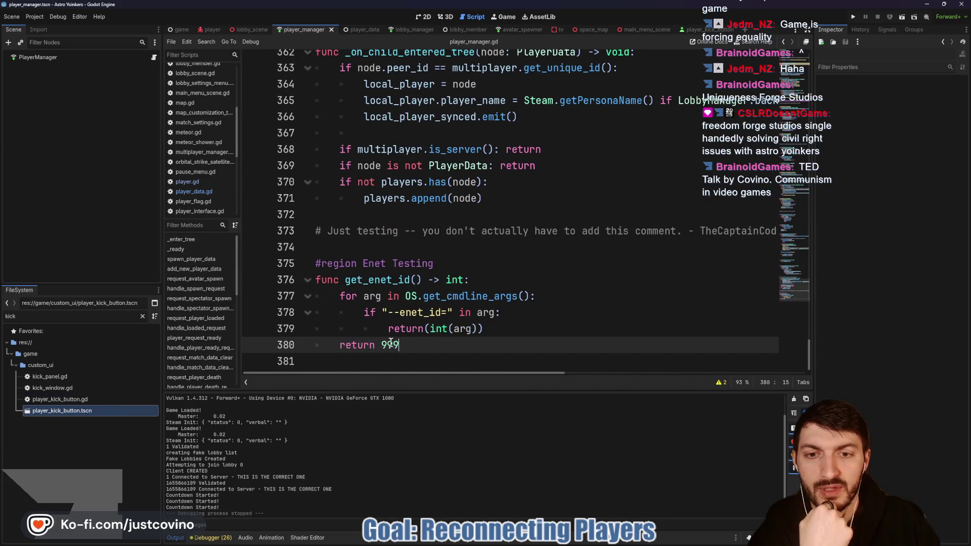
key("shift+Home")
key("ctrl+shift+Right")
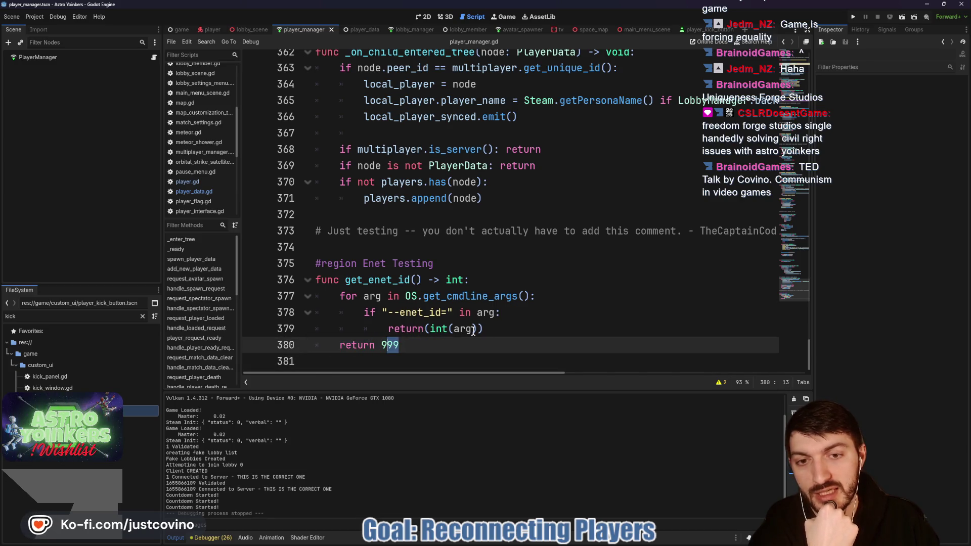
left_click(500, 329)
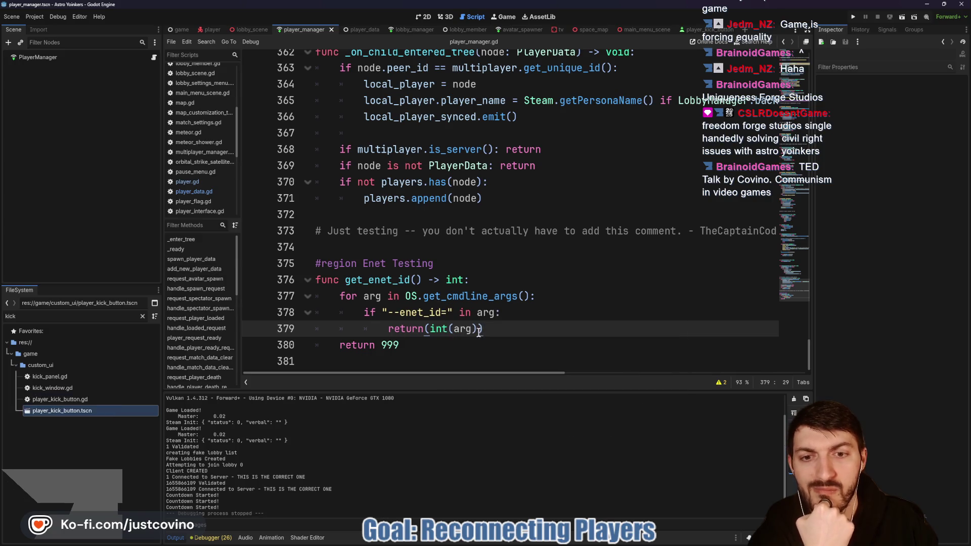
key("F5")
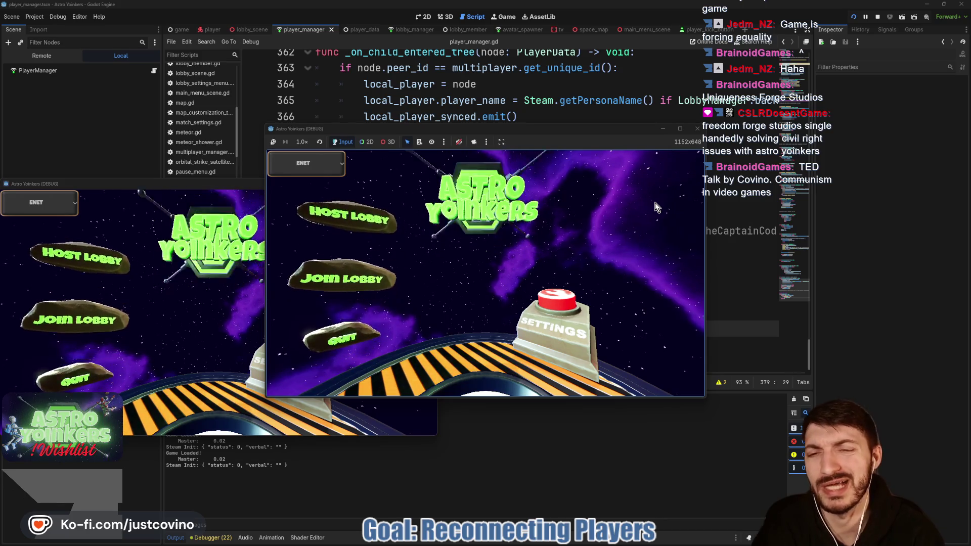
- Host a private lobby in one game instance, then view the editor's Remote scene tree
left_click(372, 234)
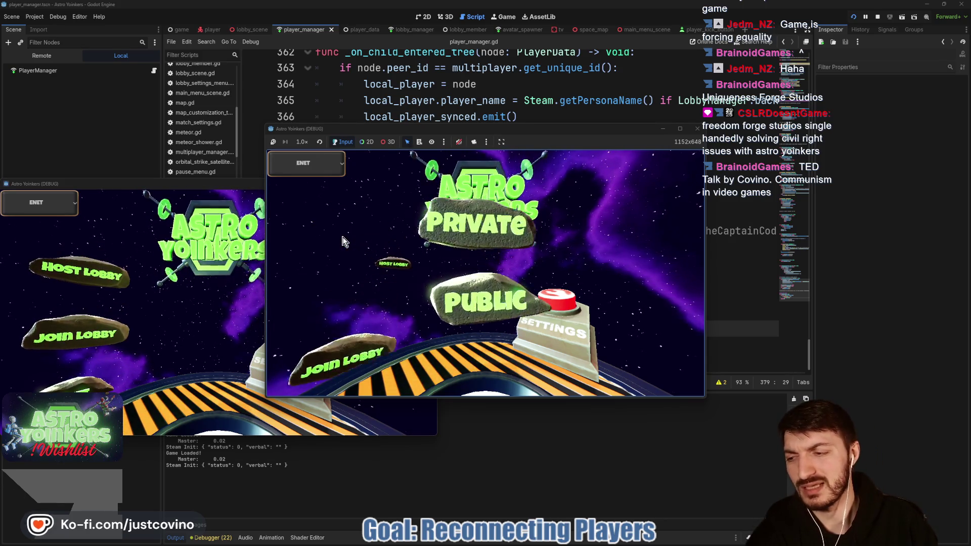
left_click(434, 223)
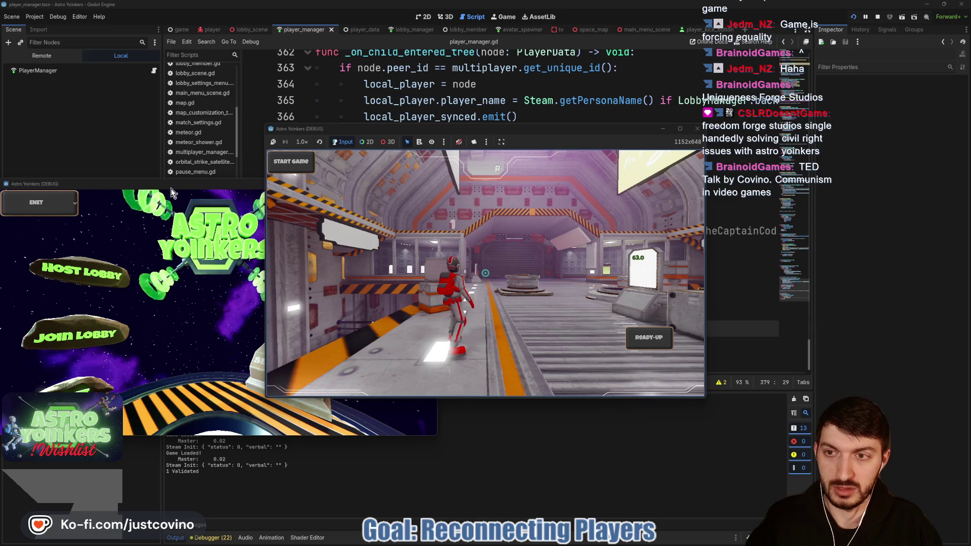
left_click(51, 56)
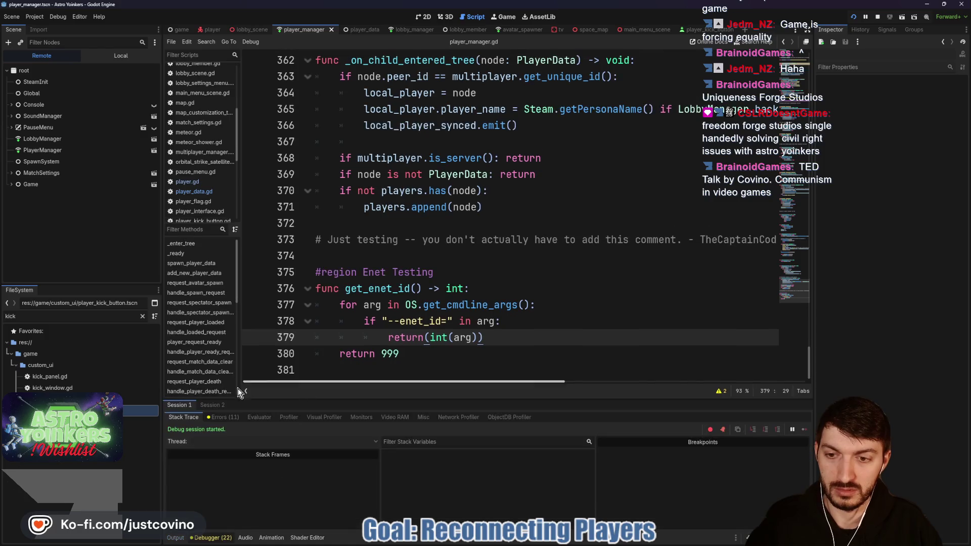
- In Debugger Session 2, inspect the PlayerManager/1 and LobbyManager/1 nodes in the remote tree
left_click(212, 405)
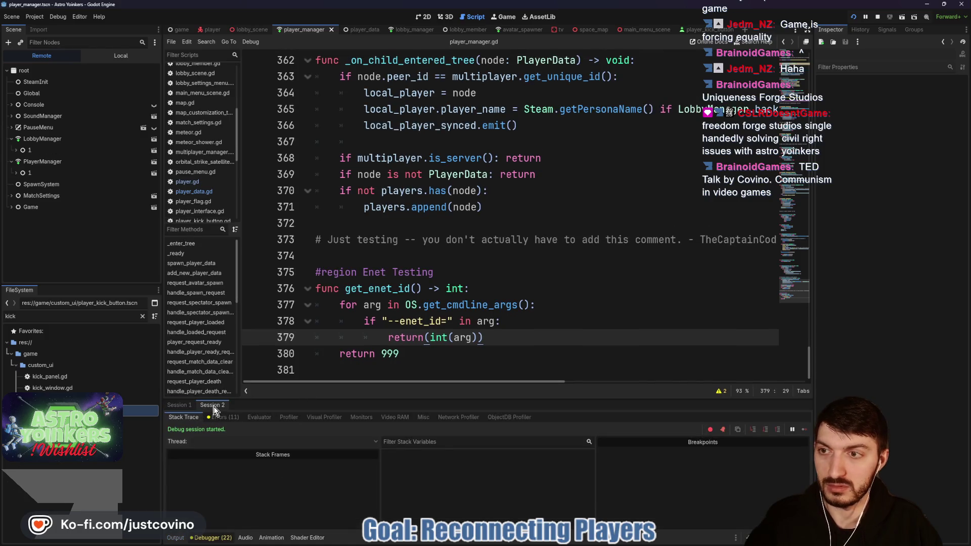
left_click(29, 172)
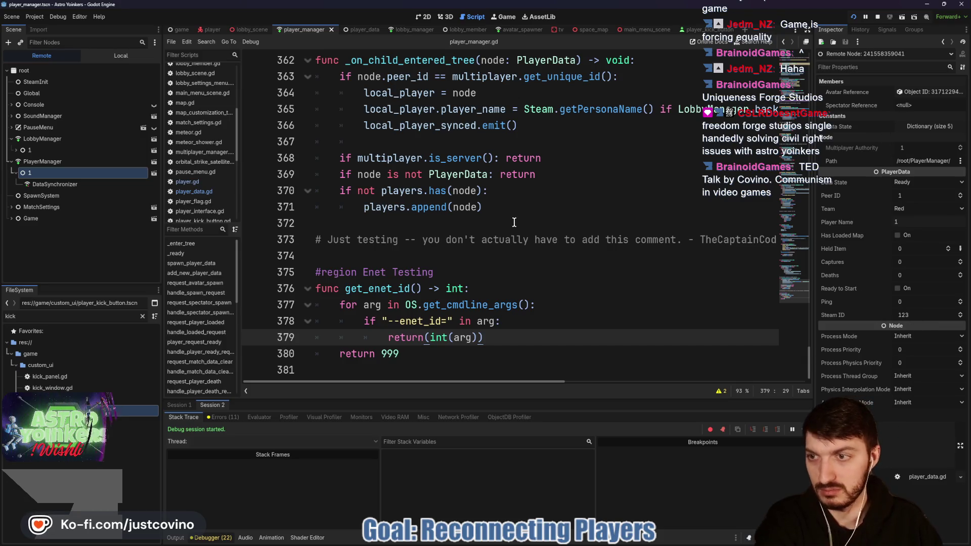
left_click(30, 150)
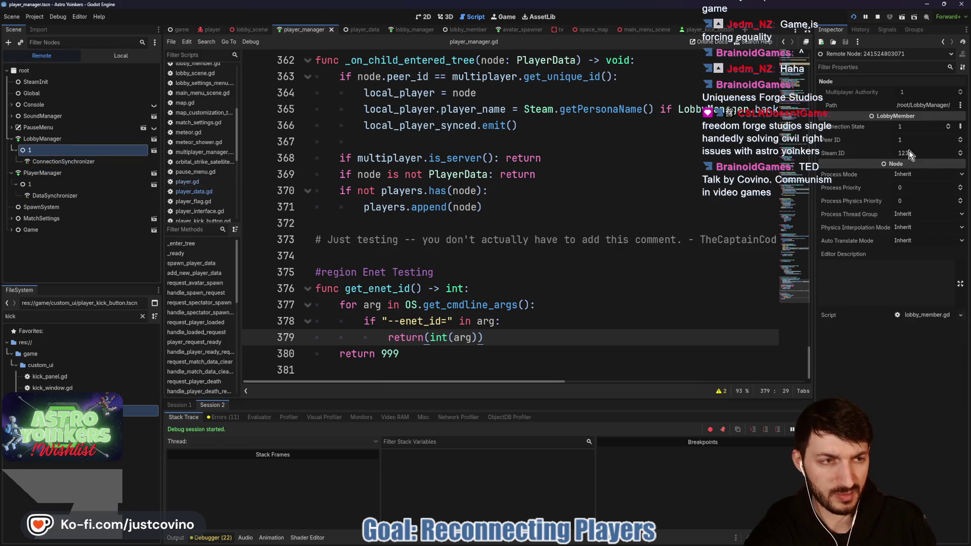
- Bring the other game instance forward and open its Join Lobby list
mouse_move(565, 542)
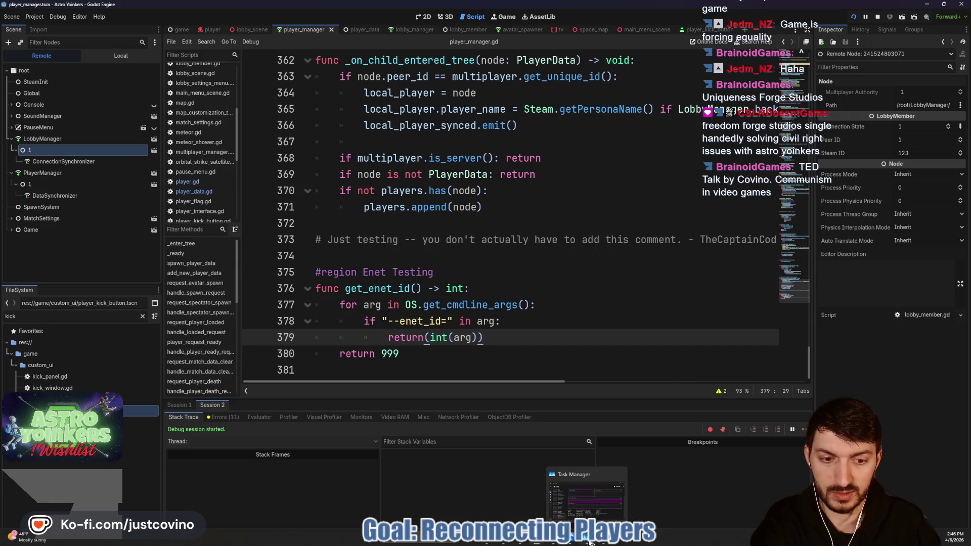
left_click(624, 477)
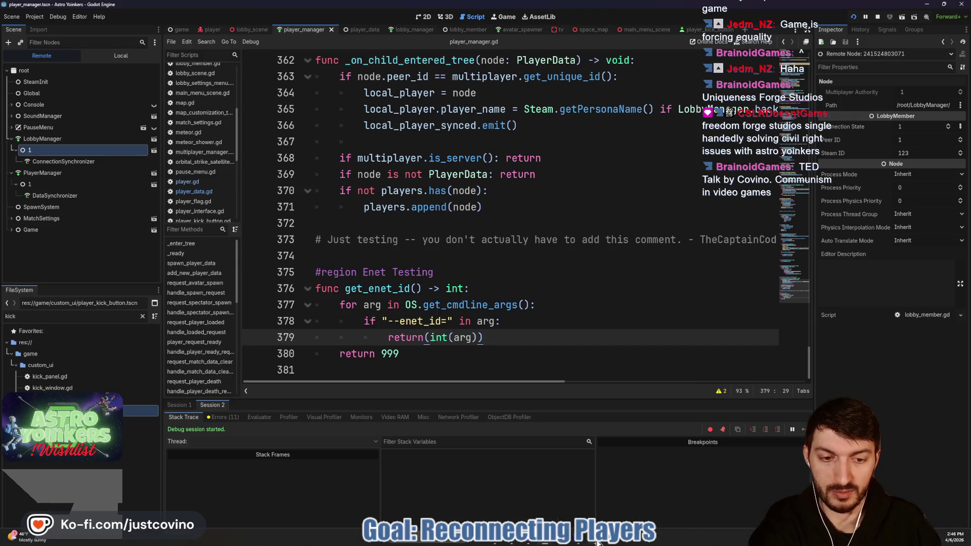
left_click(77, 334)
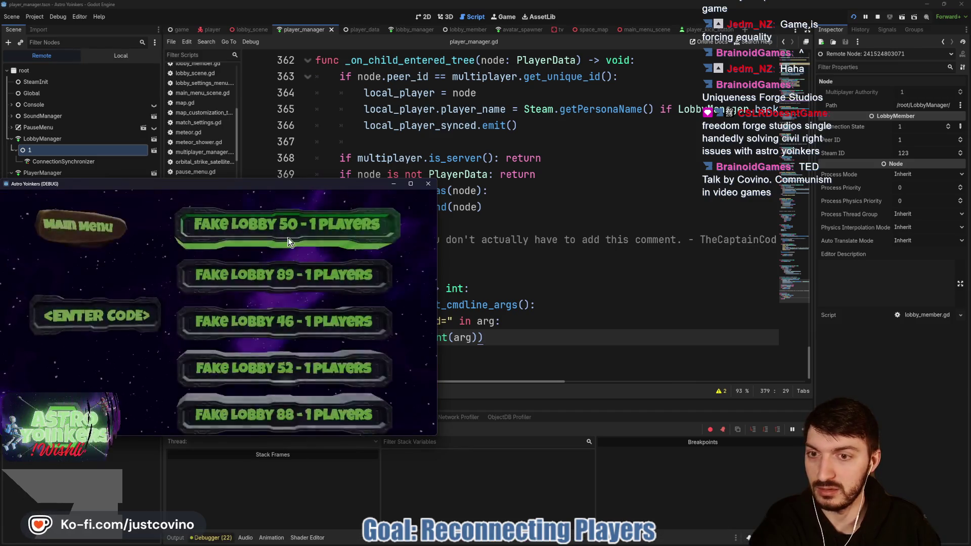
- Join Fake Lobby 50, inspect the new LobbyManager member node, then stop the game
left_click(286, 234)
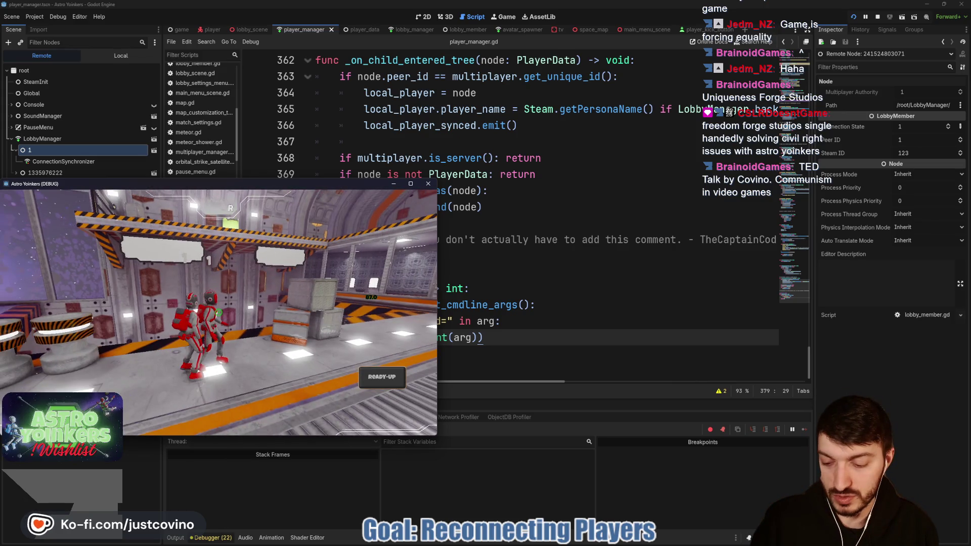
left_click(54, 175)
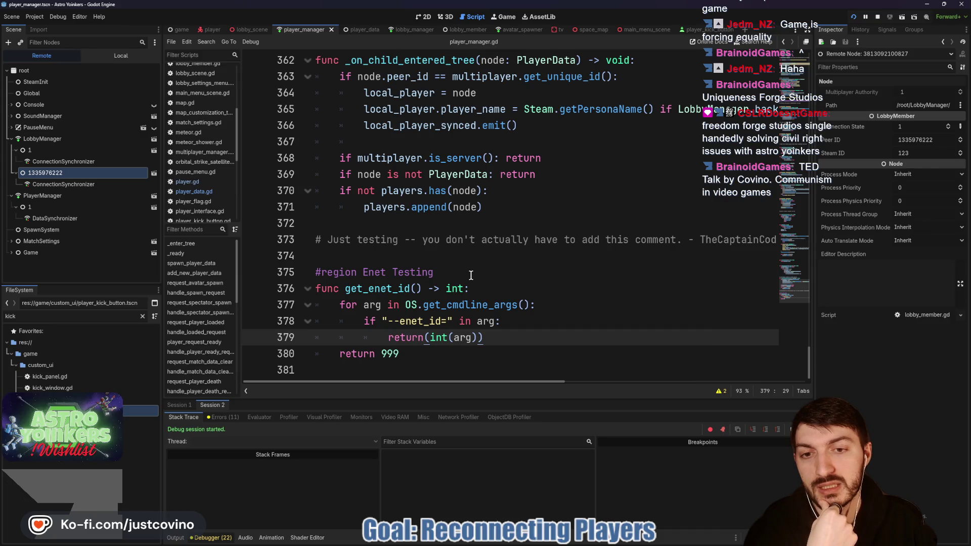
left_click(873, 16)
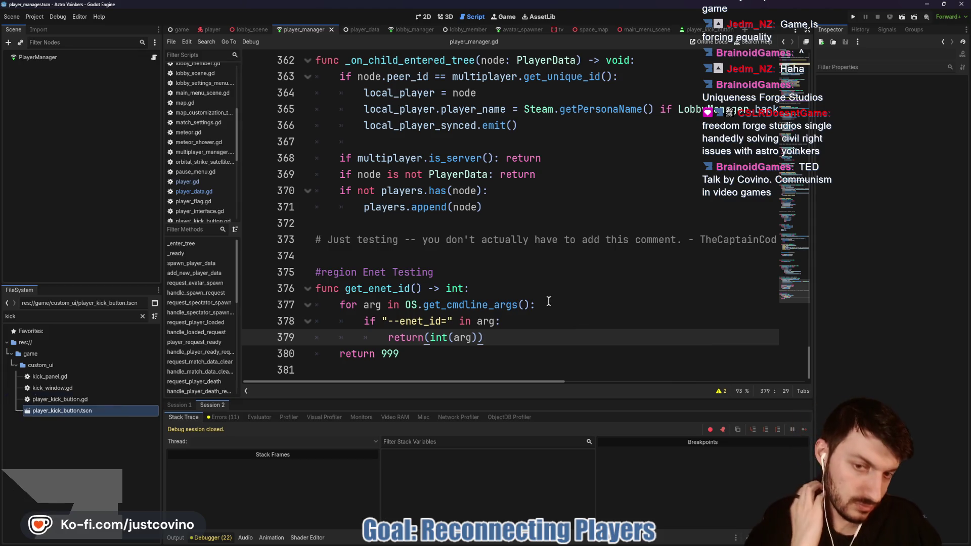
left_click_drag(427, 356, 322, 289)
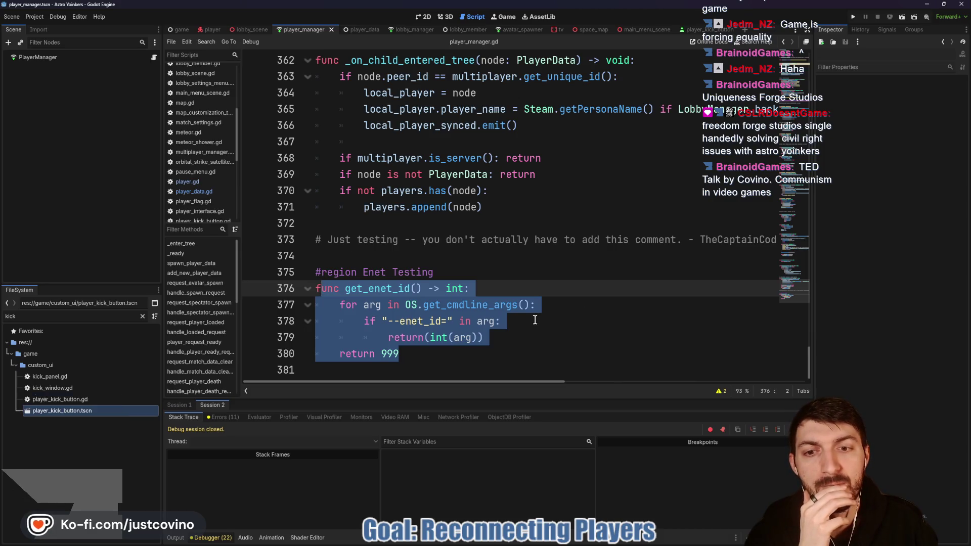
left_click(385, 305)
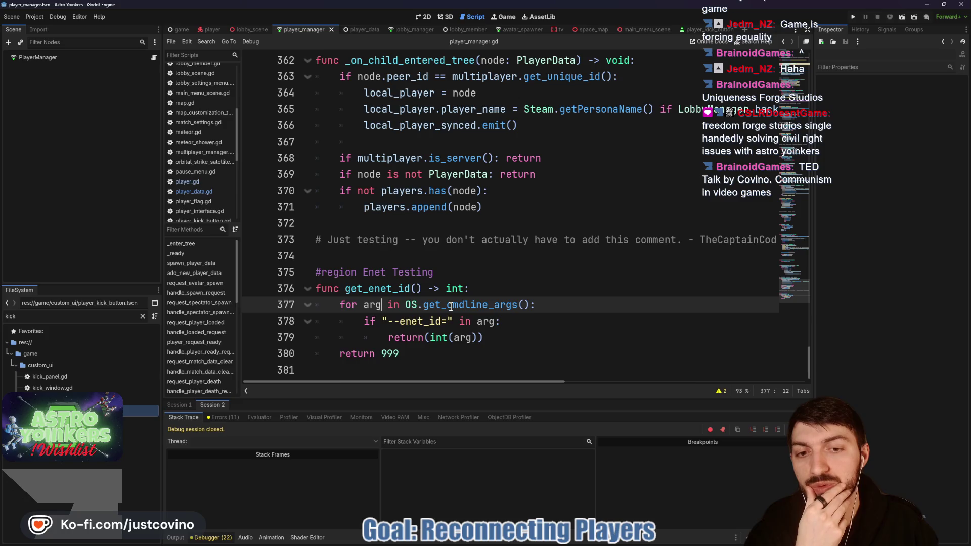
mouse_move(451, 307)
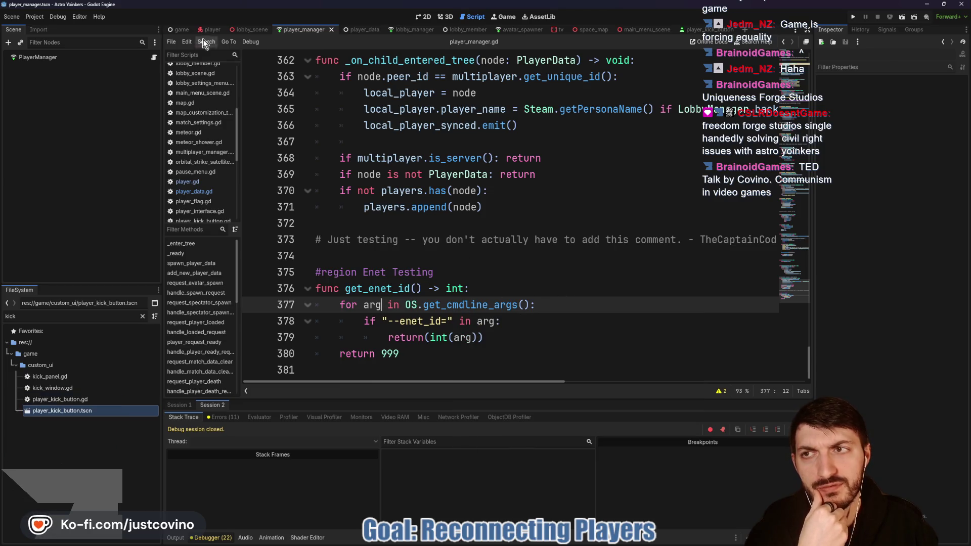
left_click(35, 16)
mouse_move(58, 16)
left_click(88, 142)
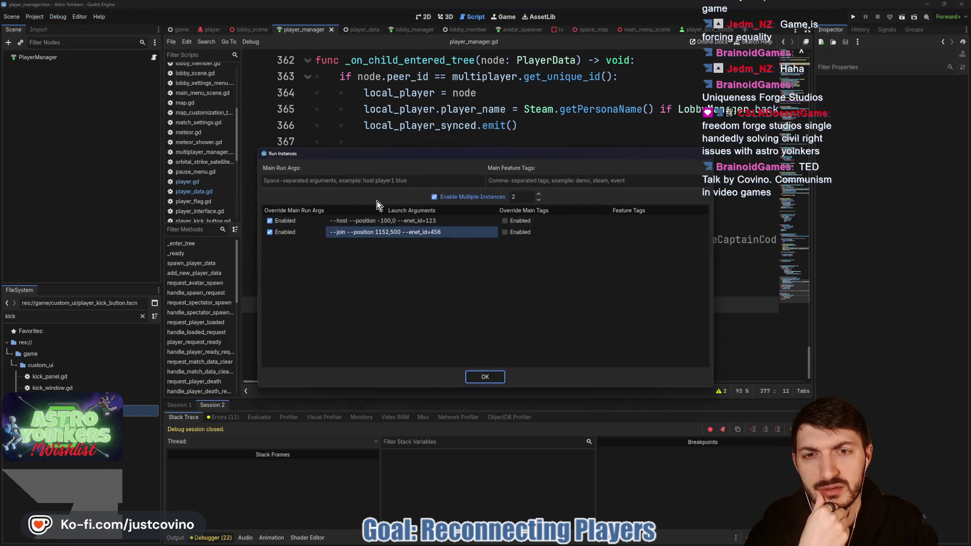
left_click(435, 222)
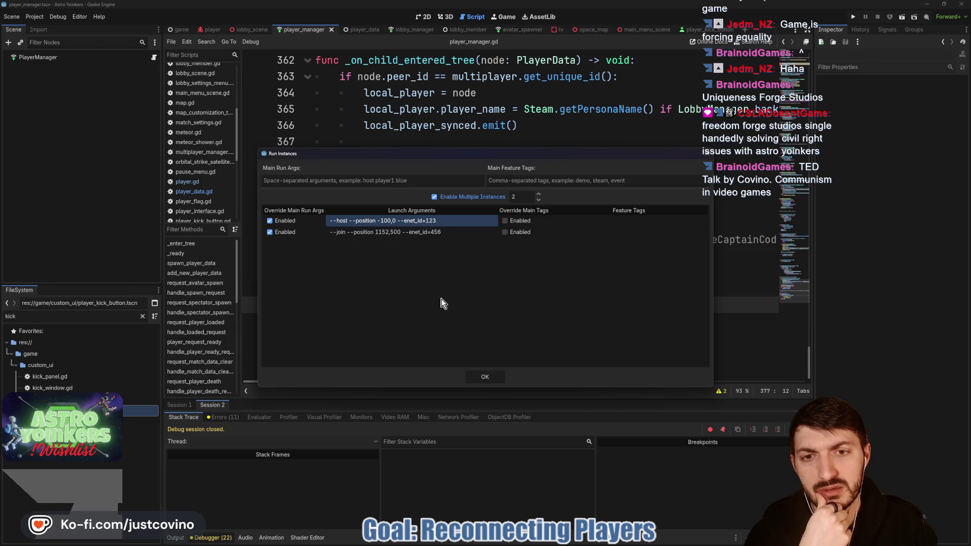
left_click(496, 380)
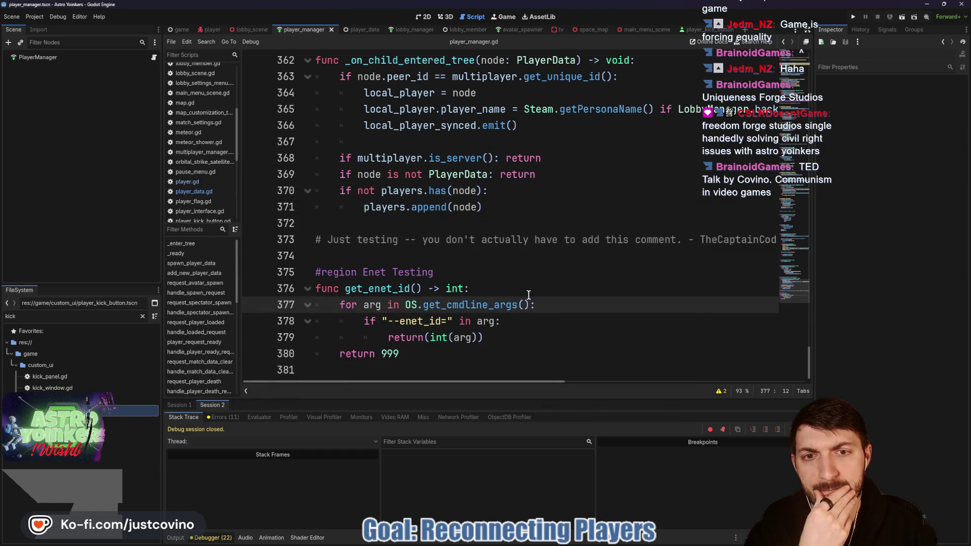
- Select get_enet_id, then move up to the is_reconnecting check in _on_member_validated
double_click(372, 289)
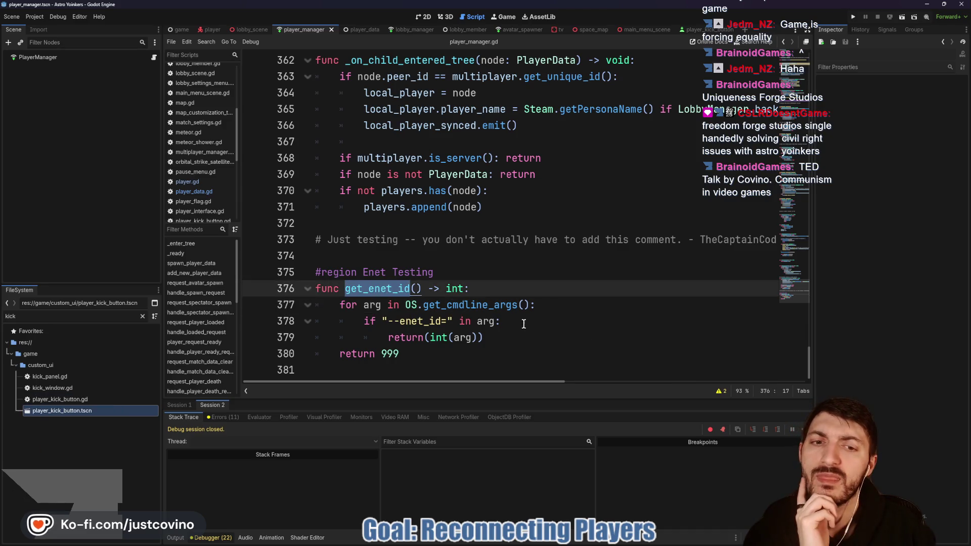
scroll(526, 331, "up", 1)
scroll(524, 335, "up", 5)
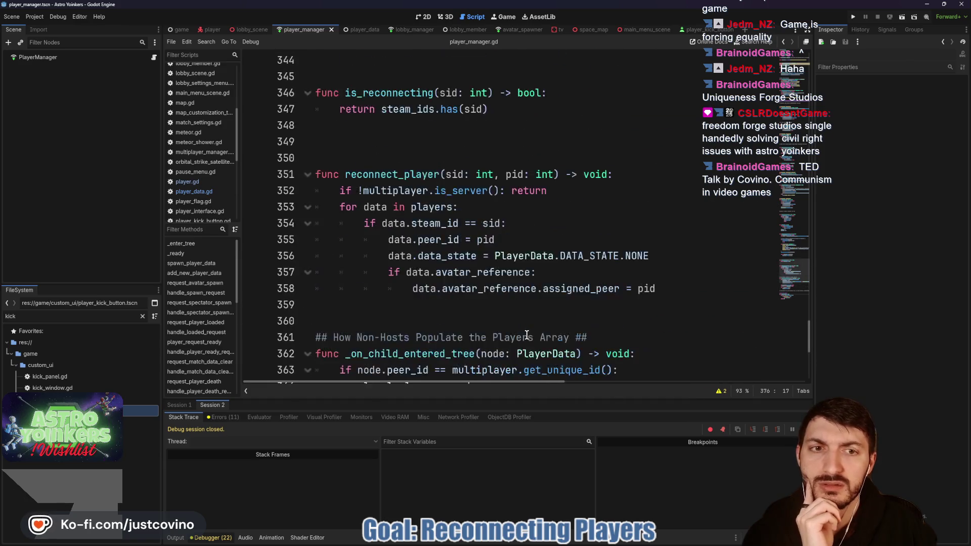
scroll(526, 334, "down", 3)
scroll(525, 334, "up", 6)
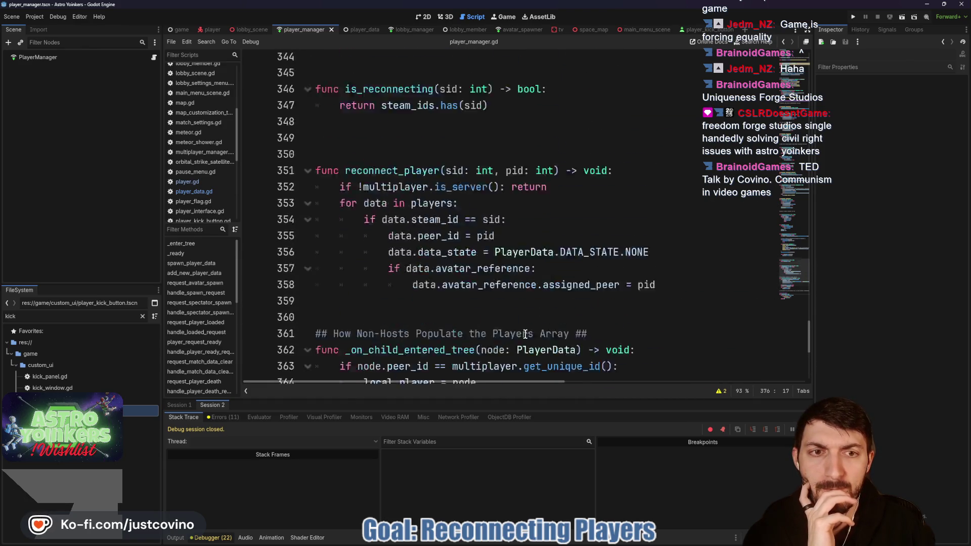
scroll(525, 333, "up", 2)
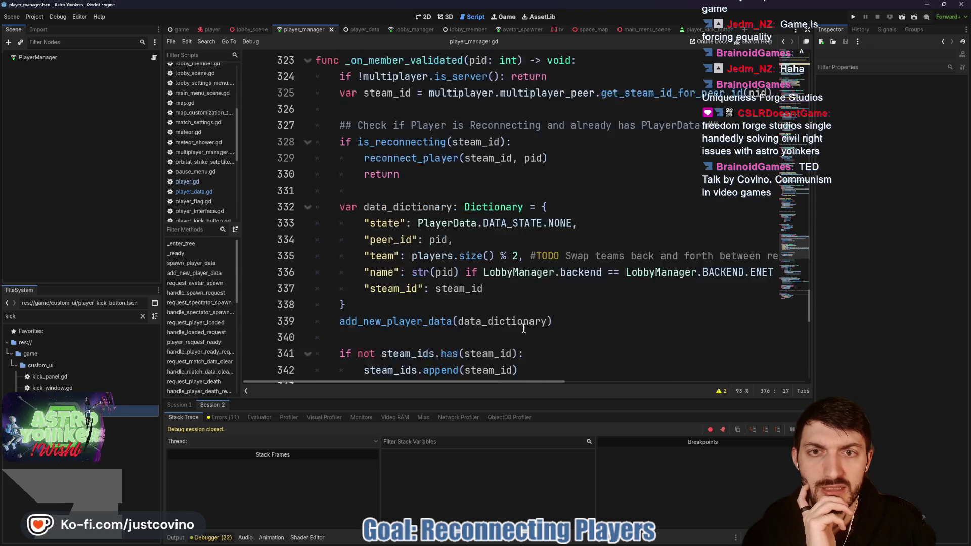
left_click(398, 190)
scroll(431, 252, "down", 4)
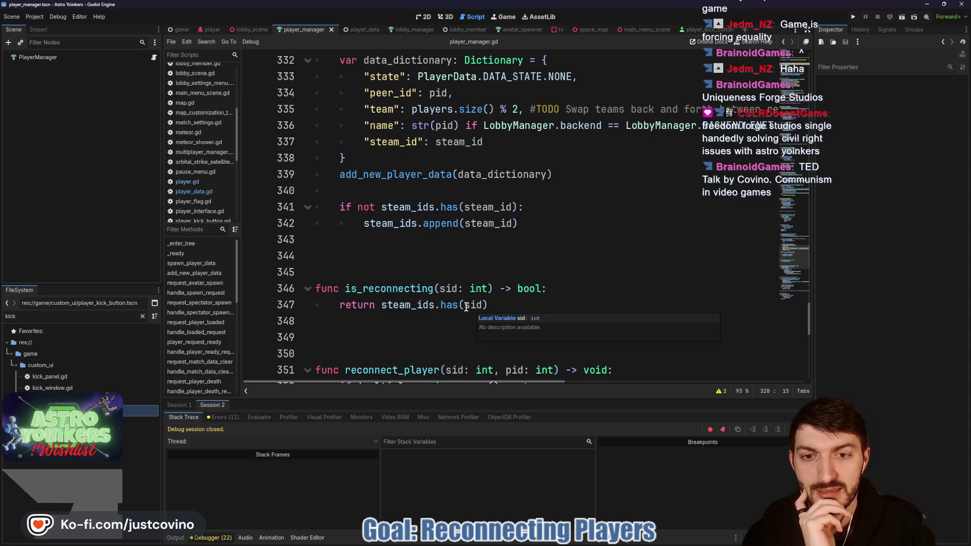
scroll(416, 307, "up", 5)
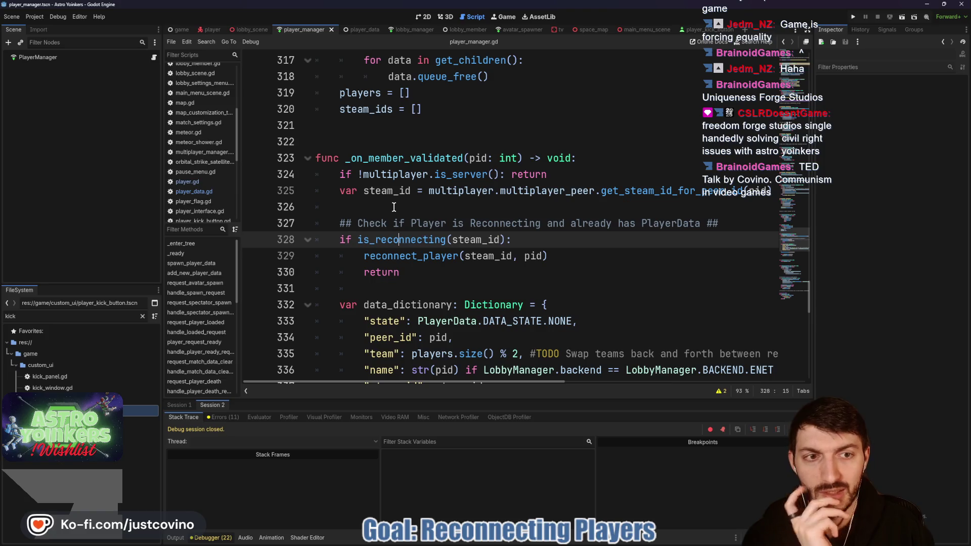
- Select line 325, the get_steam_id_for_peer_id steam_id lookup, for review
scroll(439, 224, "right", 10)
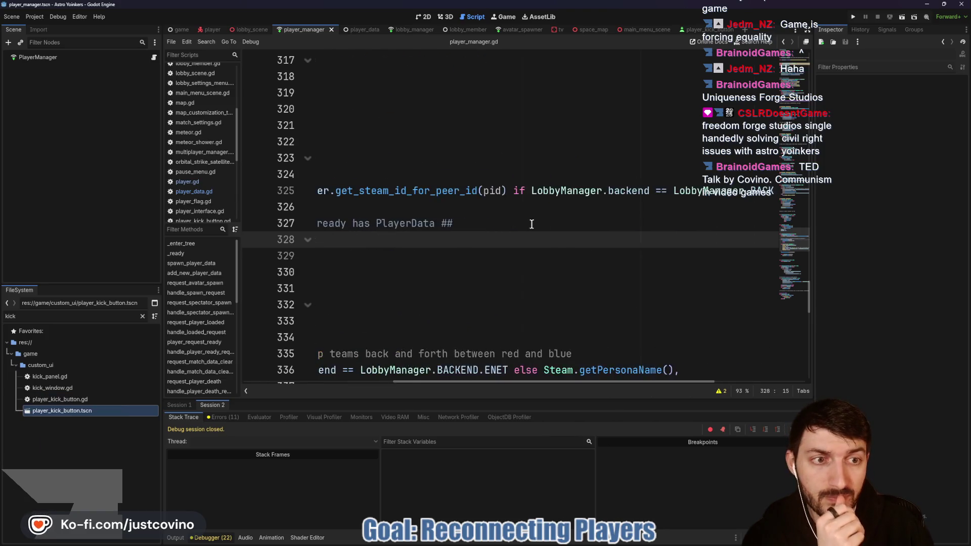
scroll(566, 218, "left", 10)
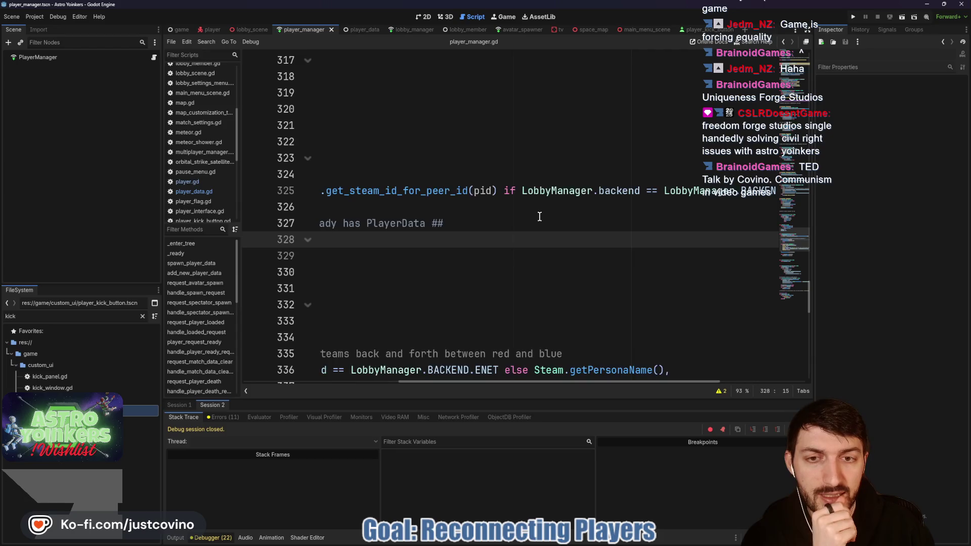
scroll(528, 217, "left", 2)
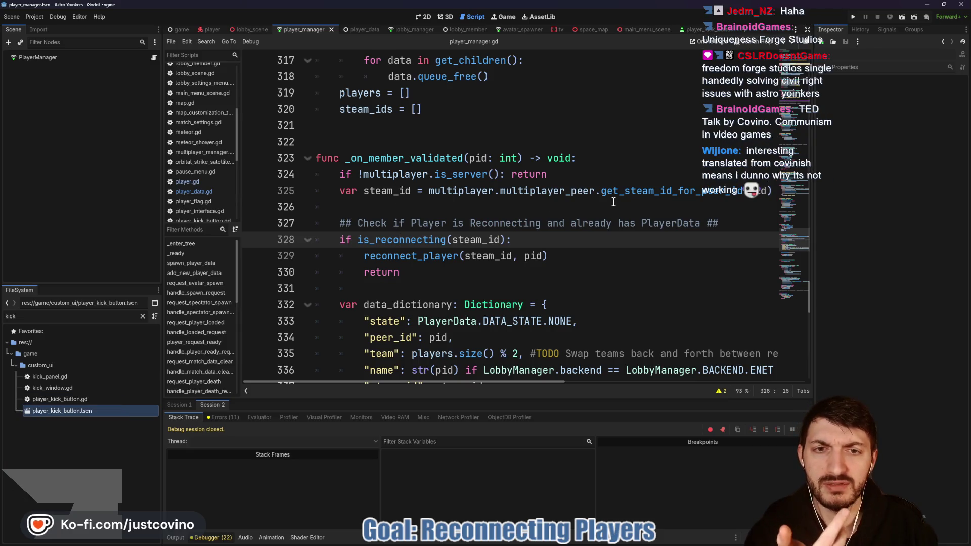
scroll(613, 202, "right", 5)
scroll(613, 206, "right", 4)
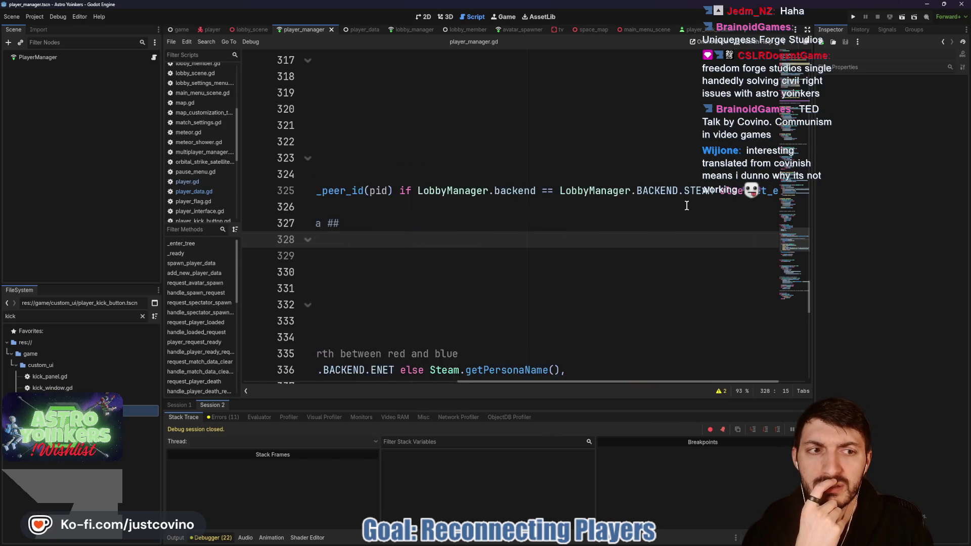
scroll(721, 194, "left", 9)
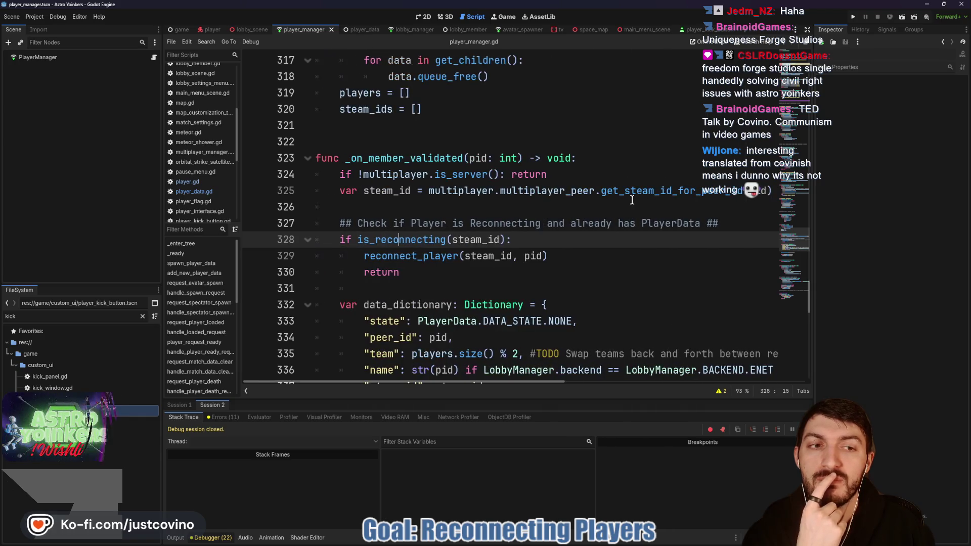
scroll(629, 201, "down", 15)
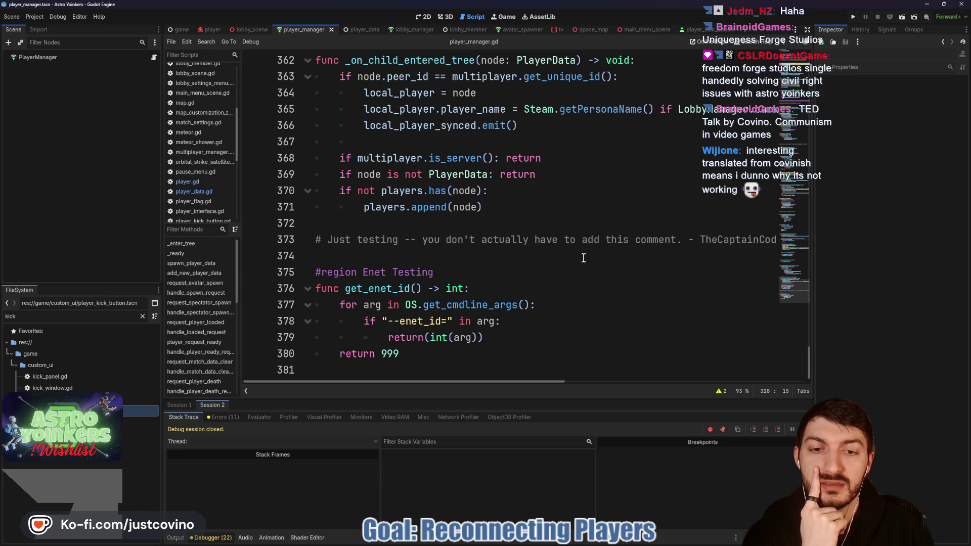
scroll(583, 257, "up", 16)
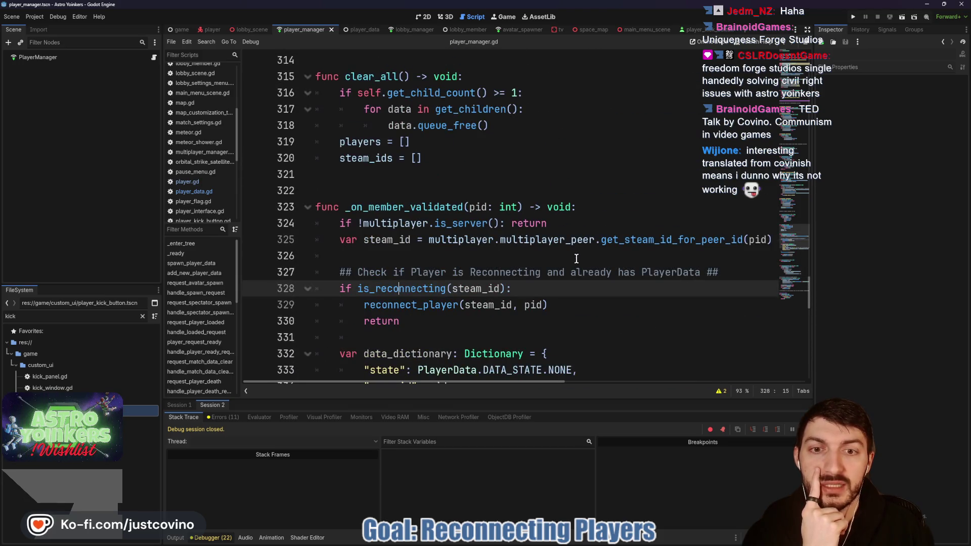
left_click_drag(334, 239, 808, 240)
scroll(597, 273, "left", 6)
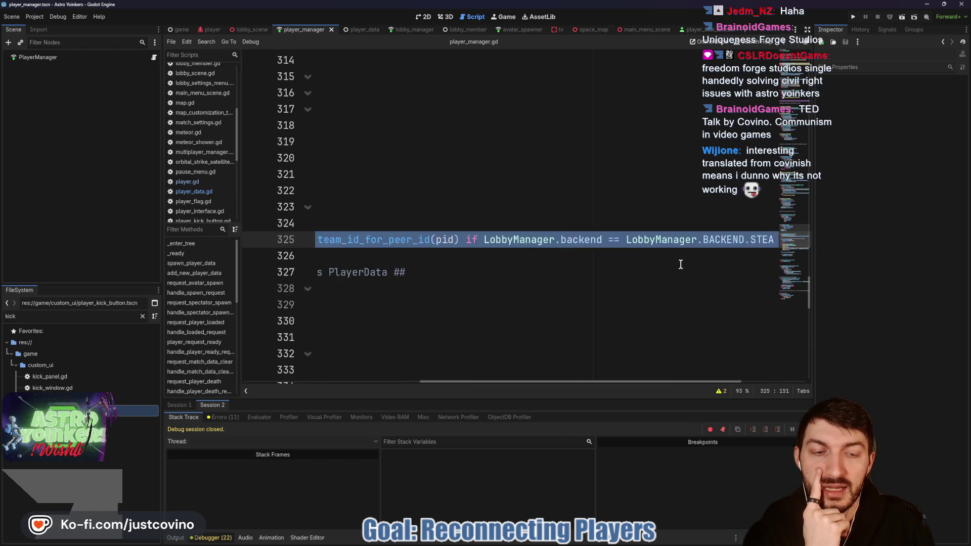
scroll(597, 273, "left", 1)
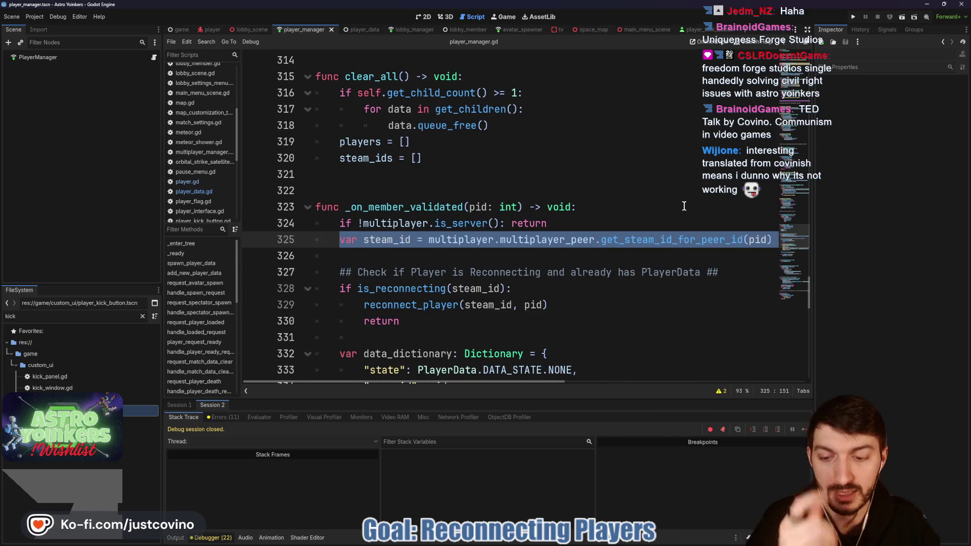
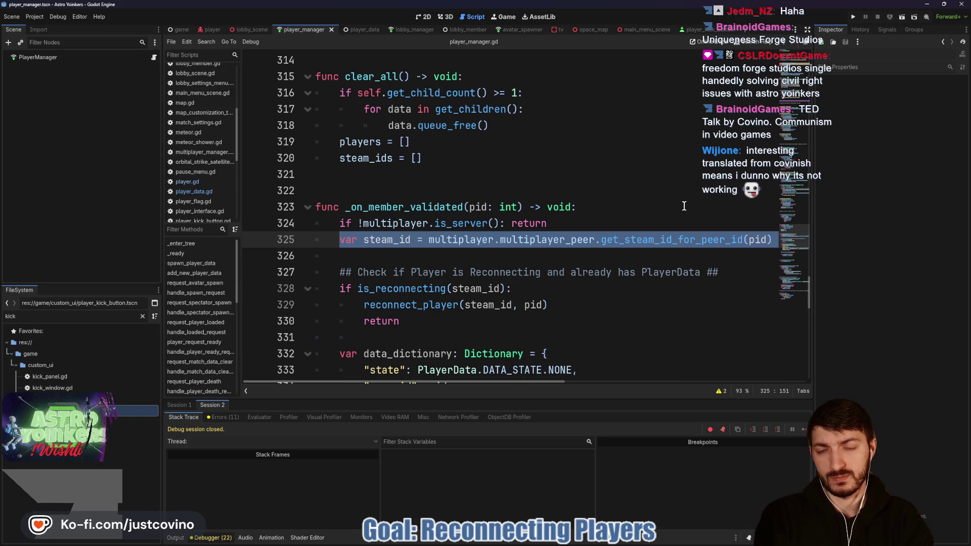
- Below clear_all, add a ##TEST section with request_steam_id() -> void calling rpc_id(1, "handle_steam_id_request")
left_click(417, 180)
key("Return")
key("Return")
key("Return")
key("Return")
key("Up")
key("Up")
key("Up")
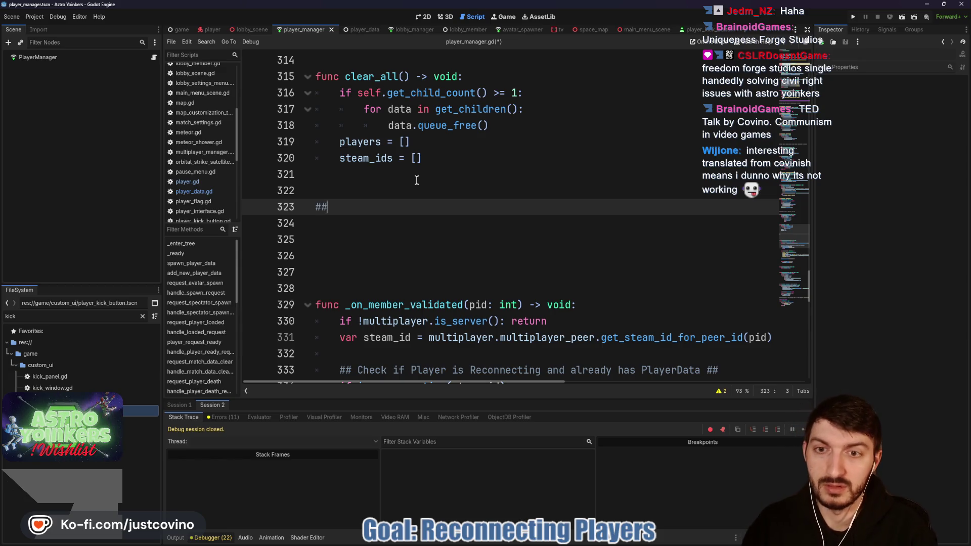
key("Return")
type("func ")
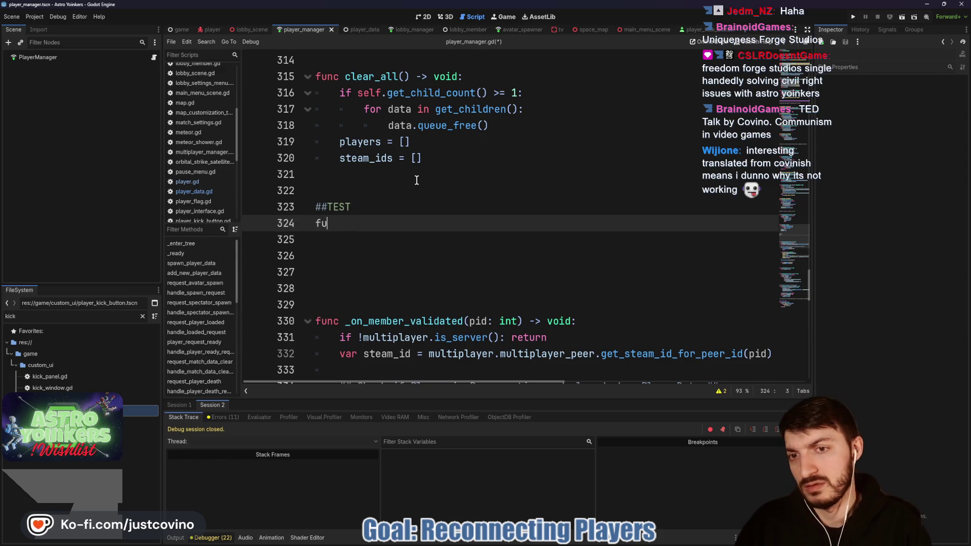
type("request_steam_id")
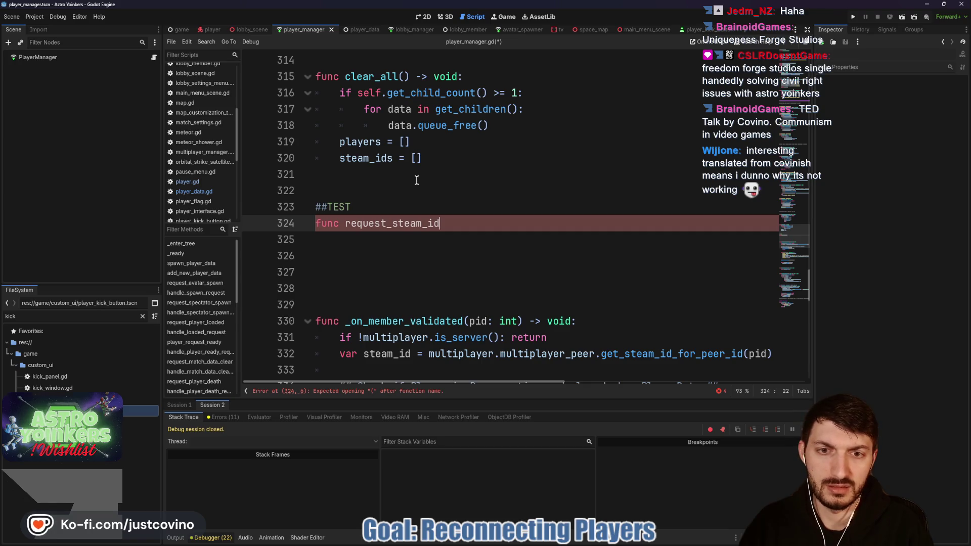
type("(")
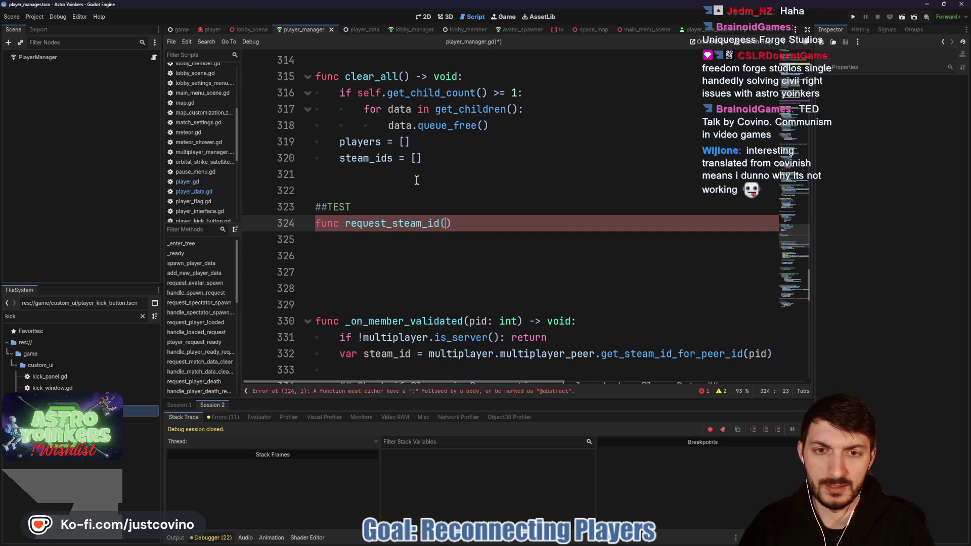
type("id:")
key("Return")
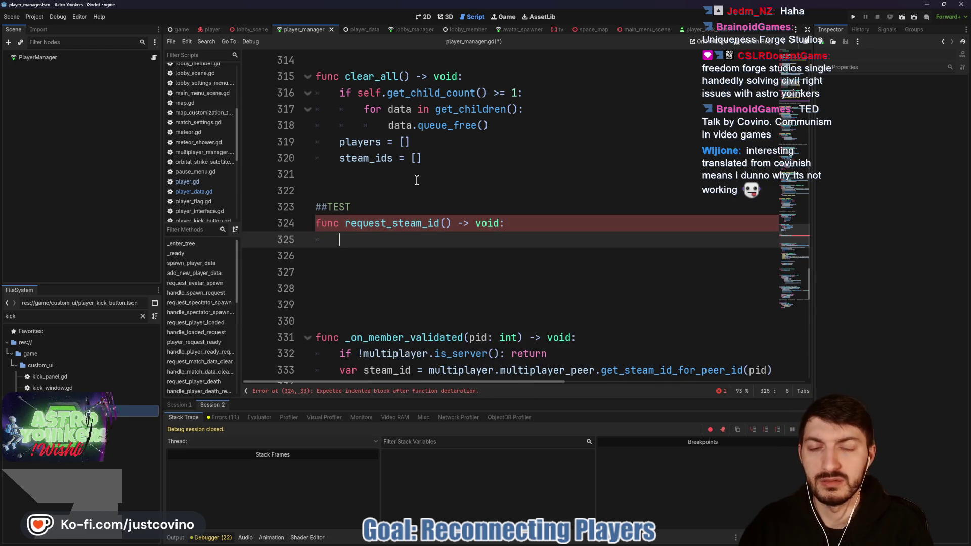
type("rpc_id(1")
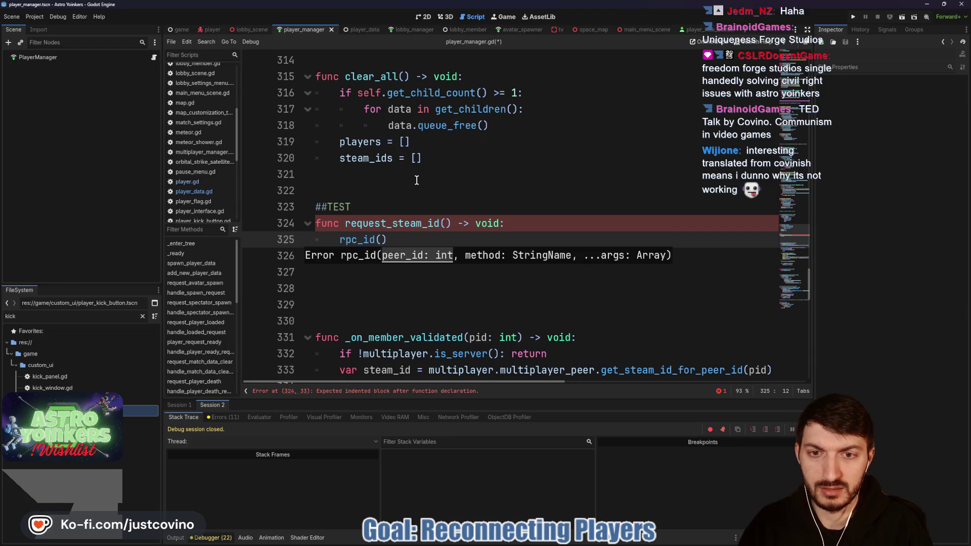
type(", ")
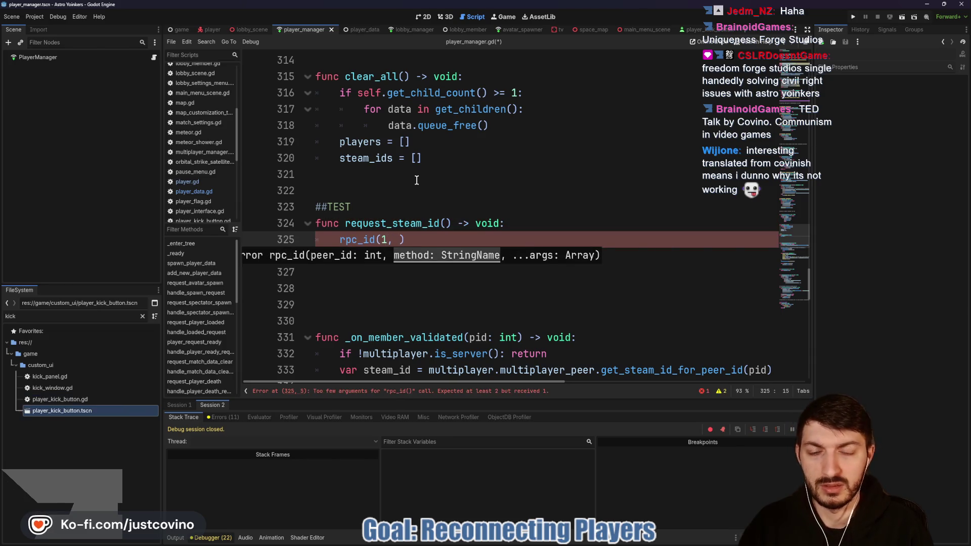
type("\"handle_")
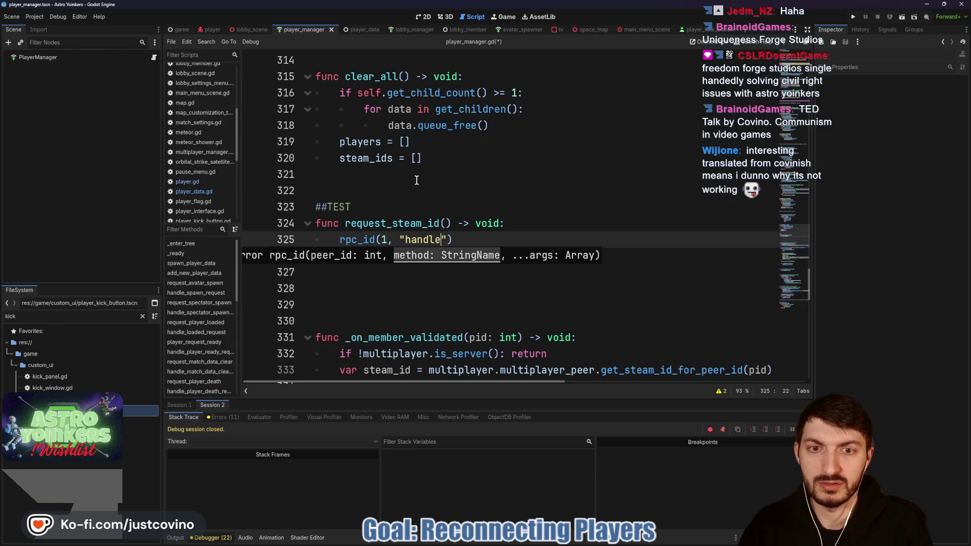
type("steam_id_r")
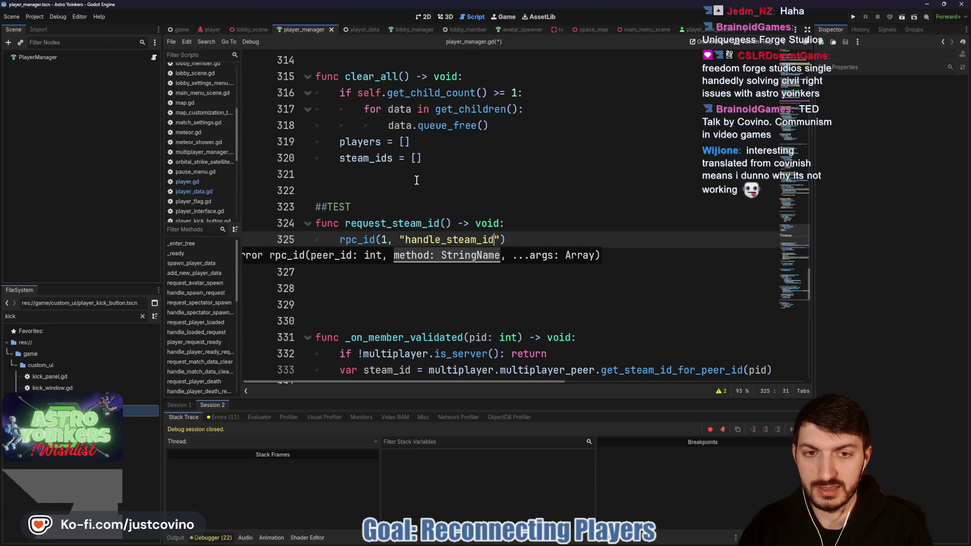
type("equest")
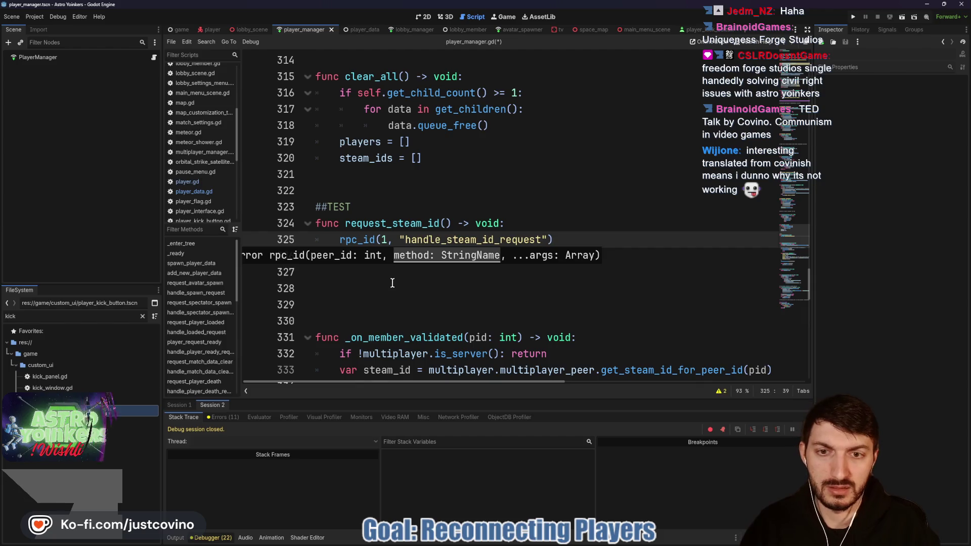
left_click(391, 283)
type("@rpc")
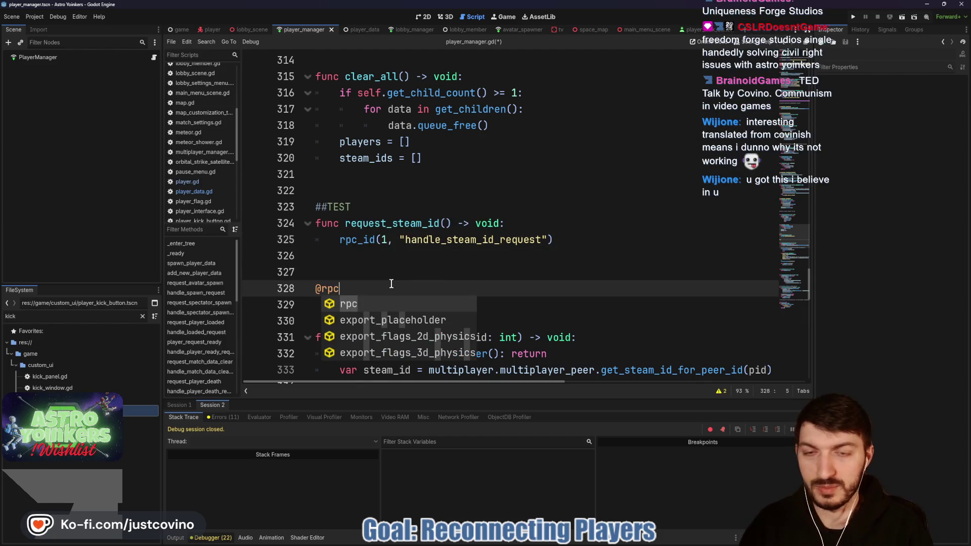
type("(")
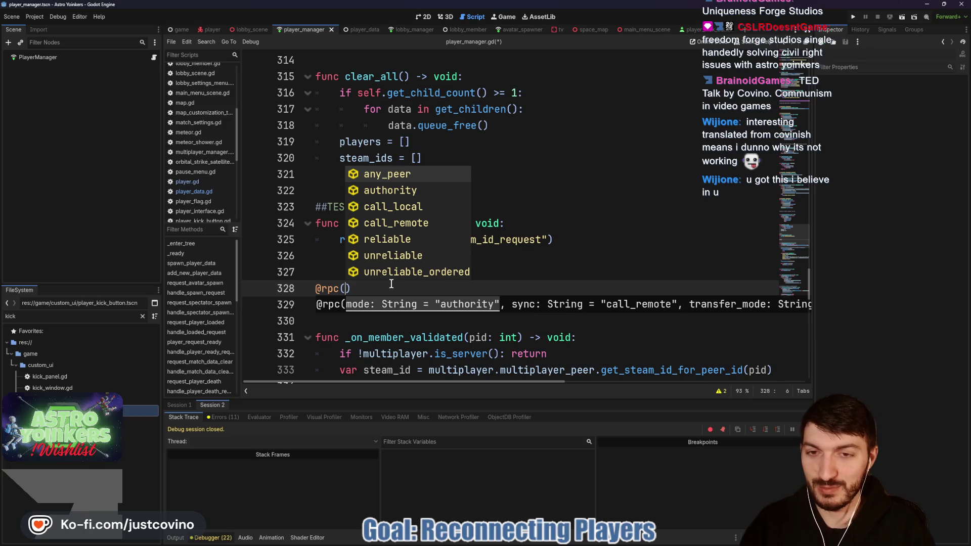
key("Return")
type(",")
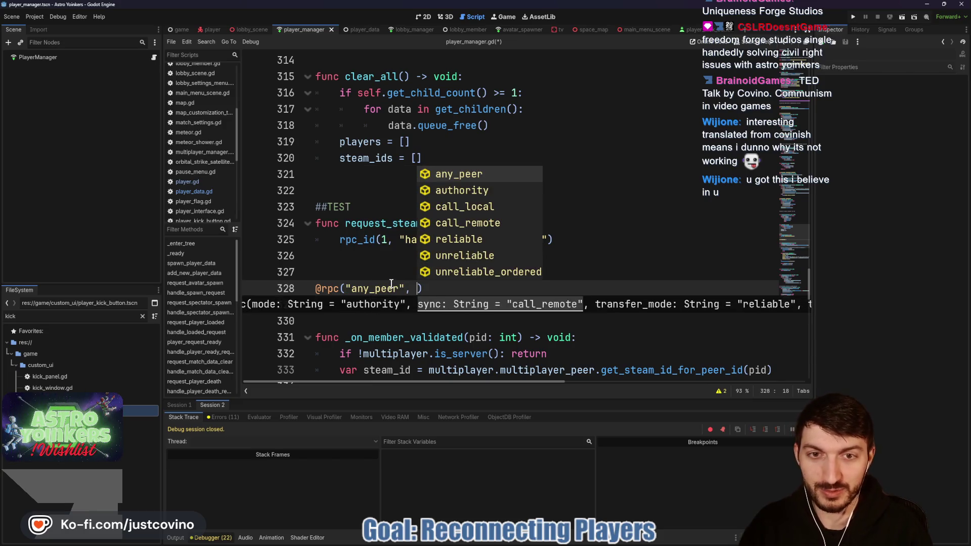
key("Down")
key("Down")
key("Return")
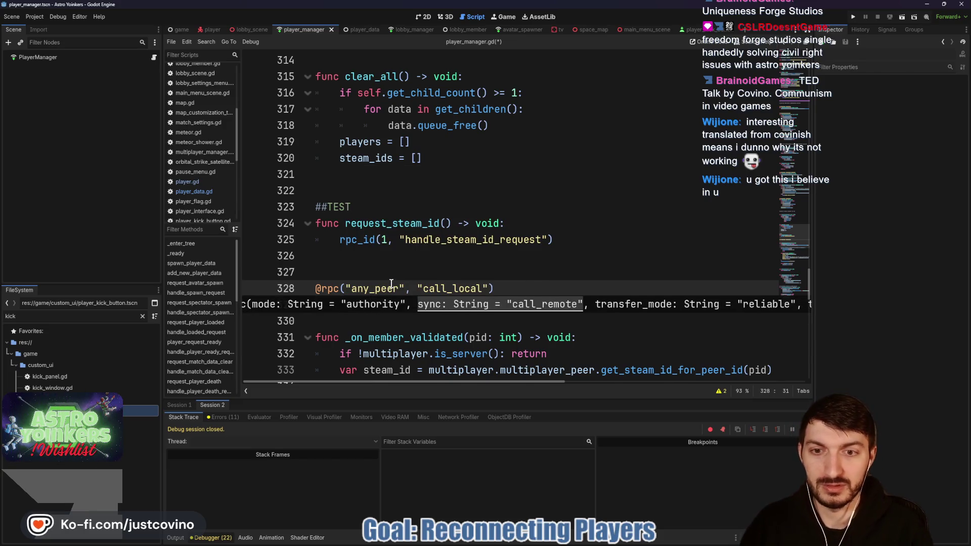
key("Return")
type("func handle_")
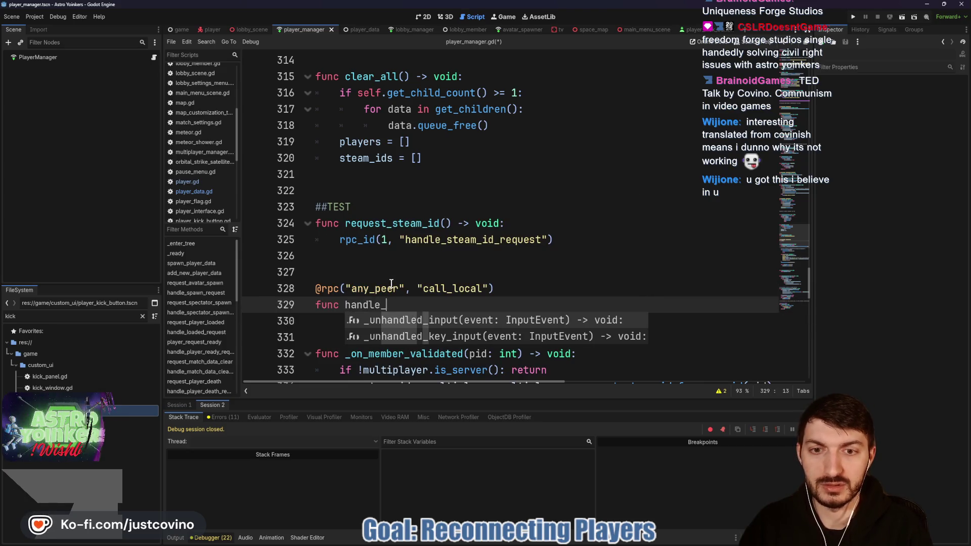
type("steam_id_request")
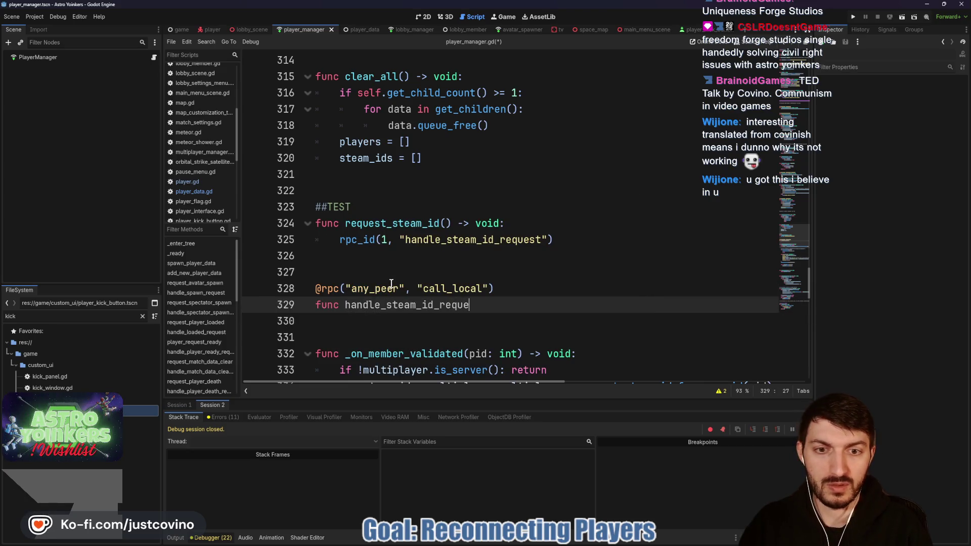
type("() -> void:")
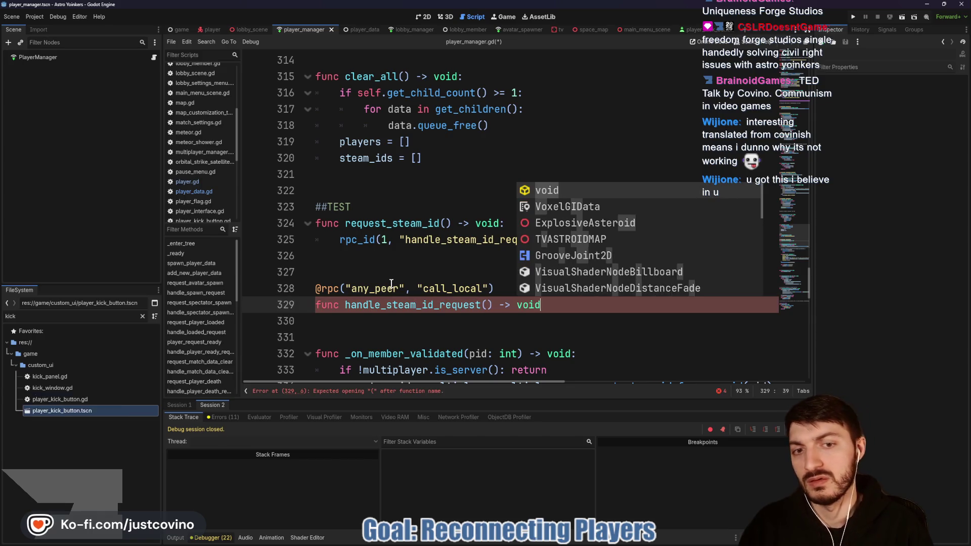
key("Return")
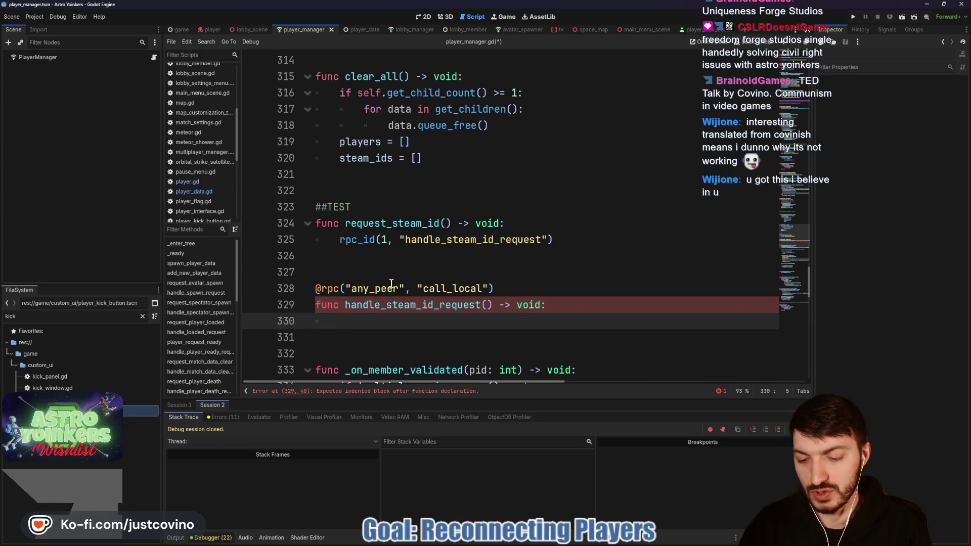
- In its body, return unless server, set pid to multiplayer.get_remote_sender_id(), and set pid to 1 when it is 0
type("f !multiplaye")
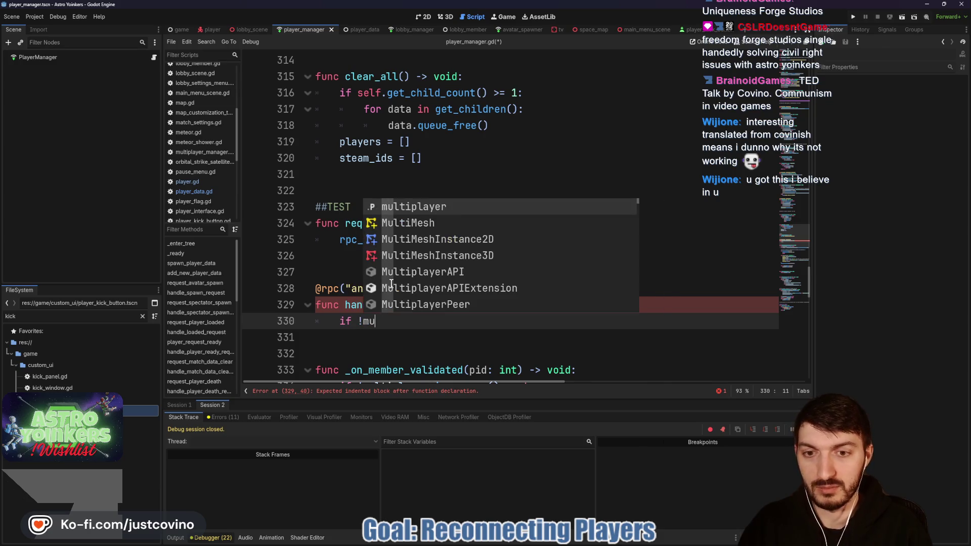
type("r.is_server(): re")
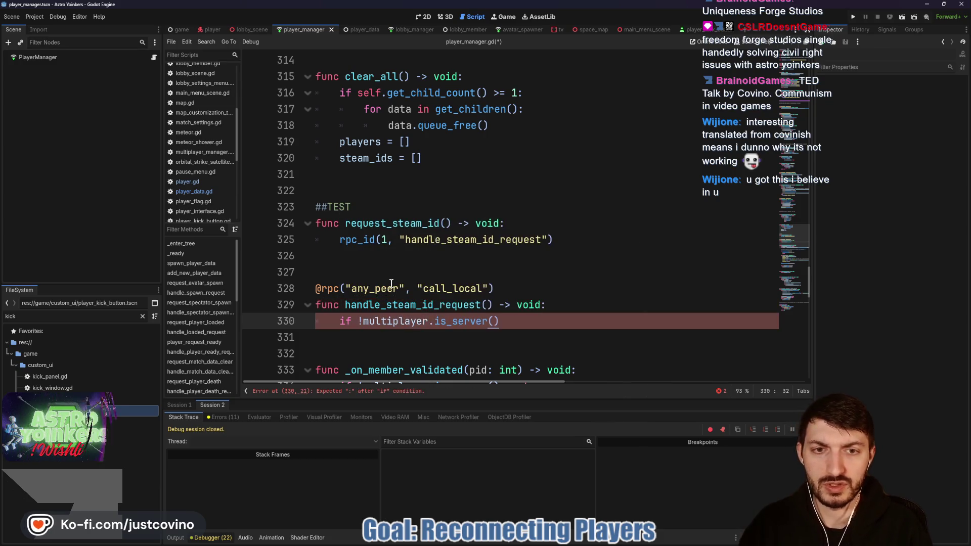
type("turn")
key("Return")
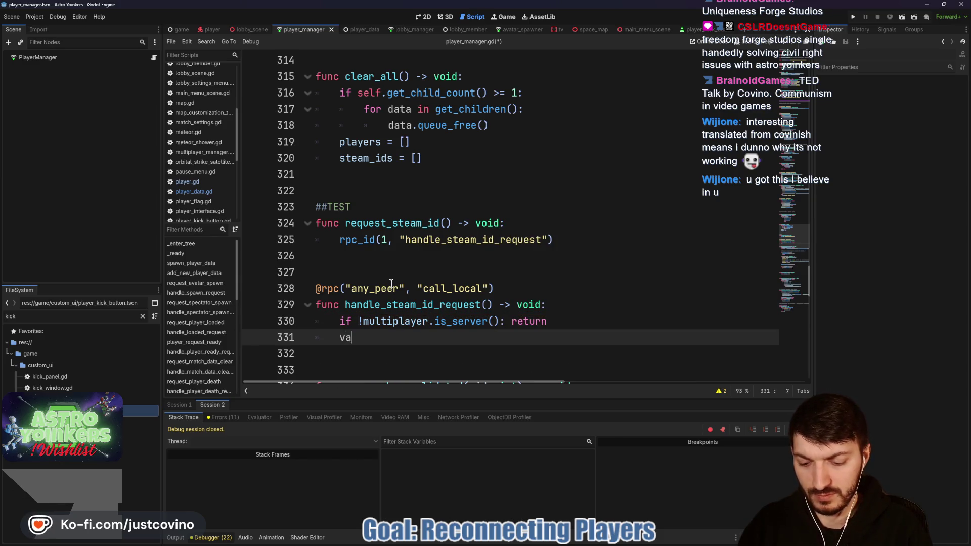
type("r pid = get_")
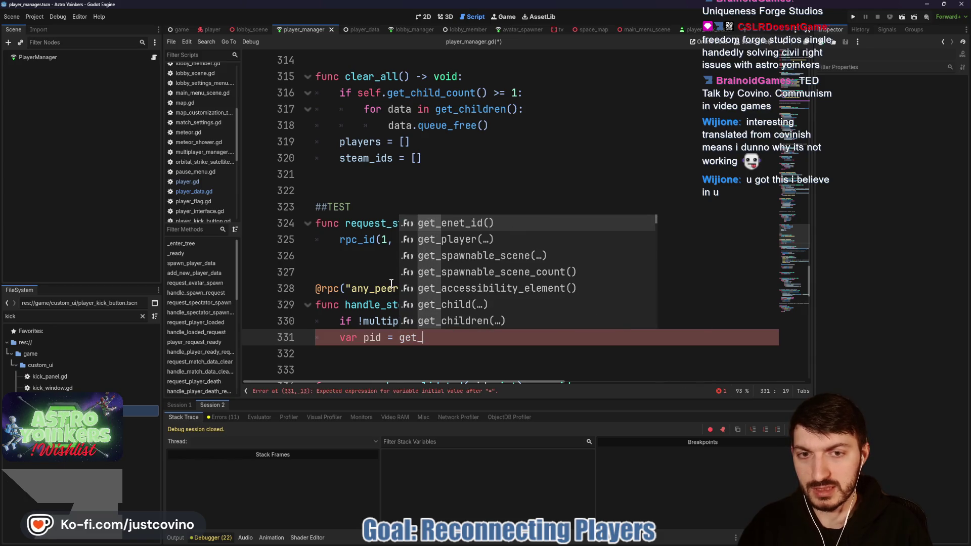
type("mult")
key("BackSpace")
key("BackSpace")
key("BackSpace")
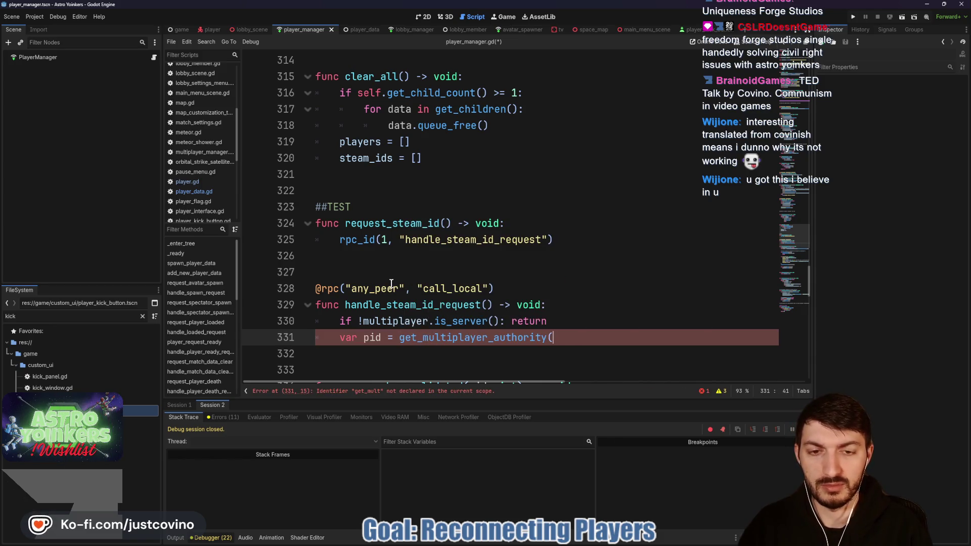
key("BackSpace")
key("BackSpace")
type("multiplayer")
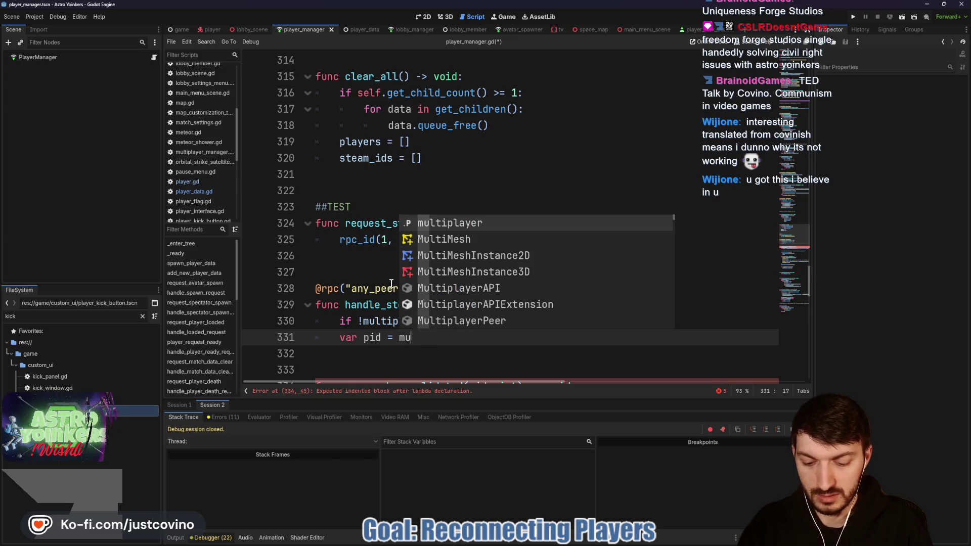
type(".get_rem")
key("Return")
key("Return")
type("if pid =")
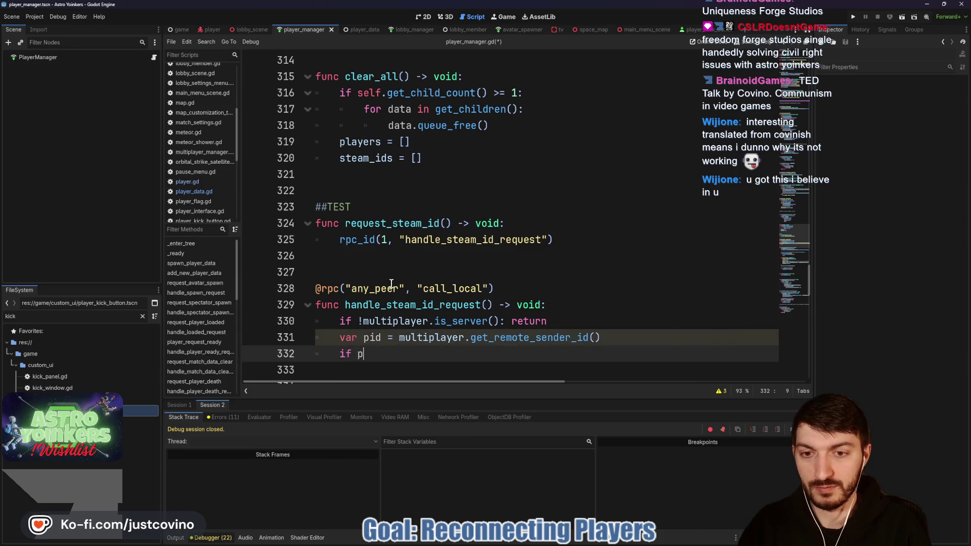
type("= 0:")
key("Return")
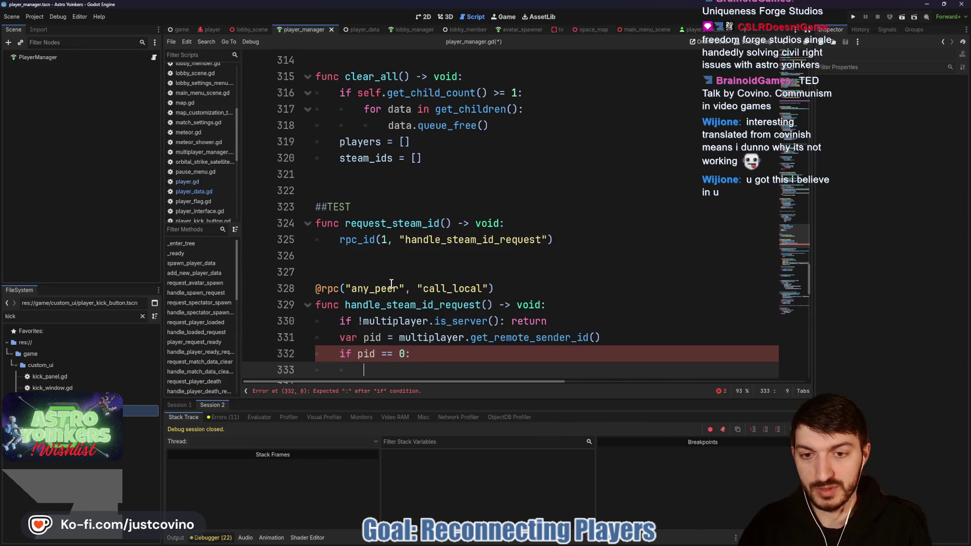
type("pid = ")
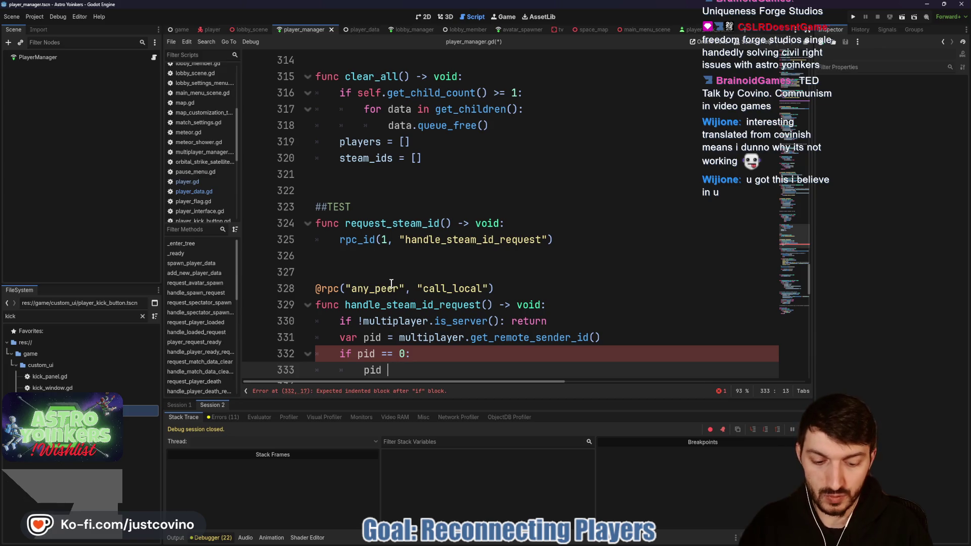
type("1")
key("Return")
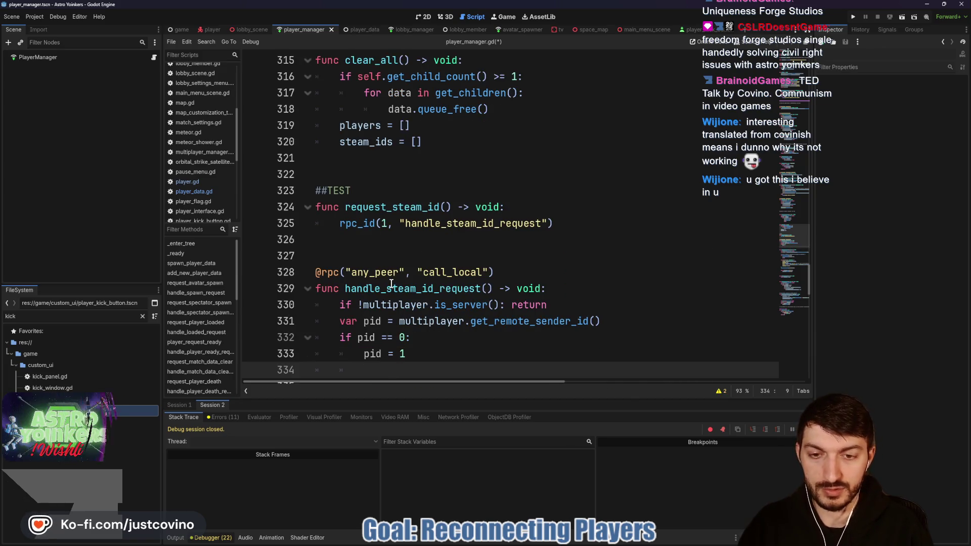
scroll(483, 269, "down", 2)
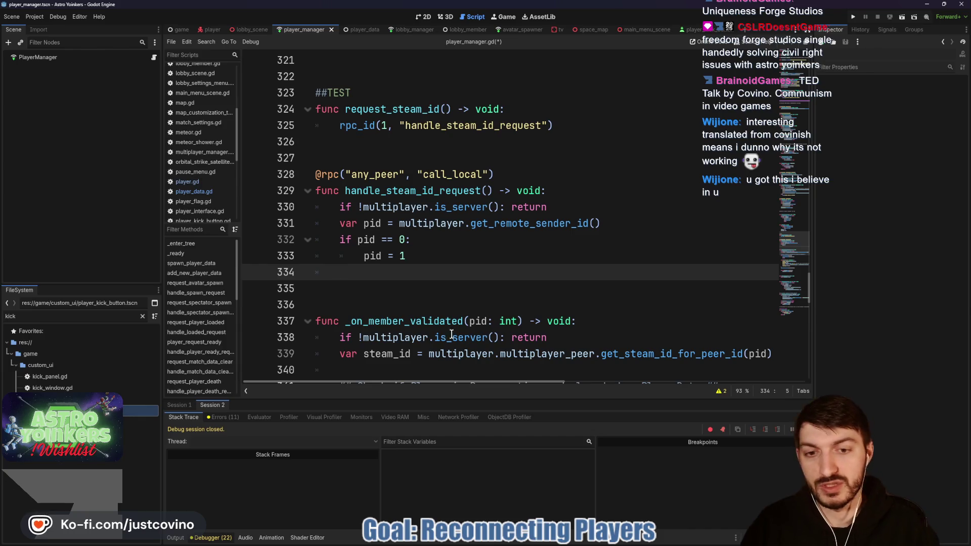
- Select the steam id lookup on line 339, then show the get_cmdline_args tooltip in get_enet_id
left_click_drag(427, 355, 803, 354)
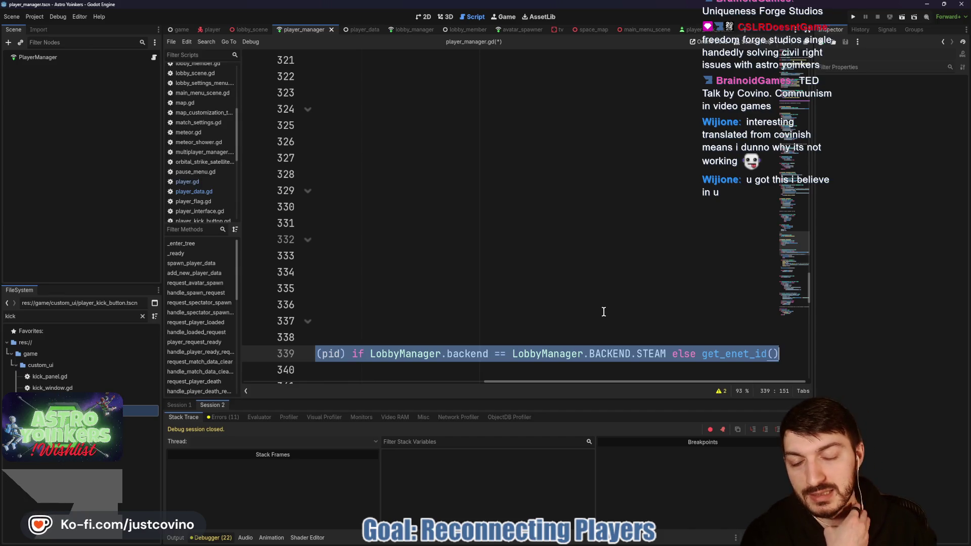
scroll(604, 311, "left", 5)
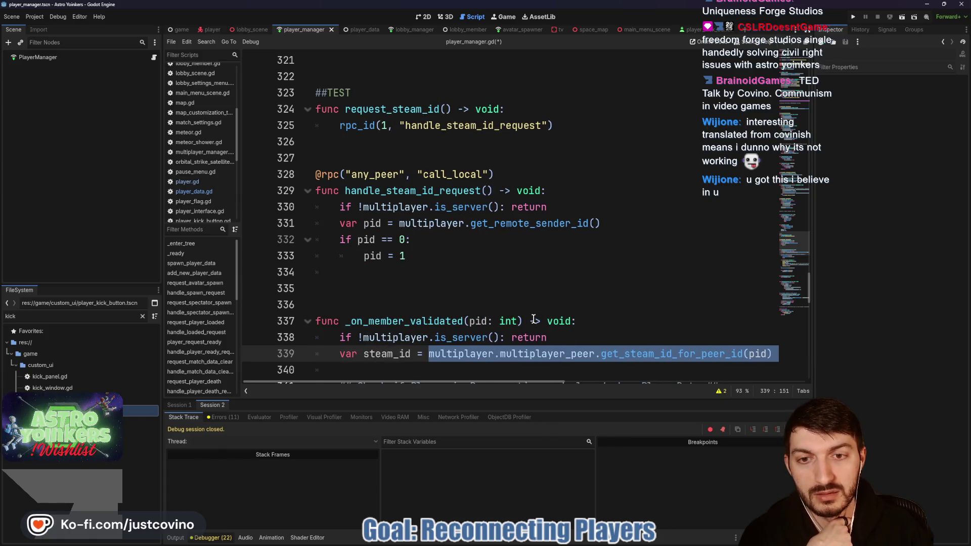
scroll(533, 318, "down", 18)
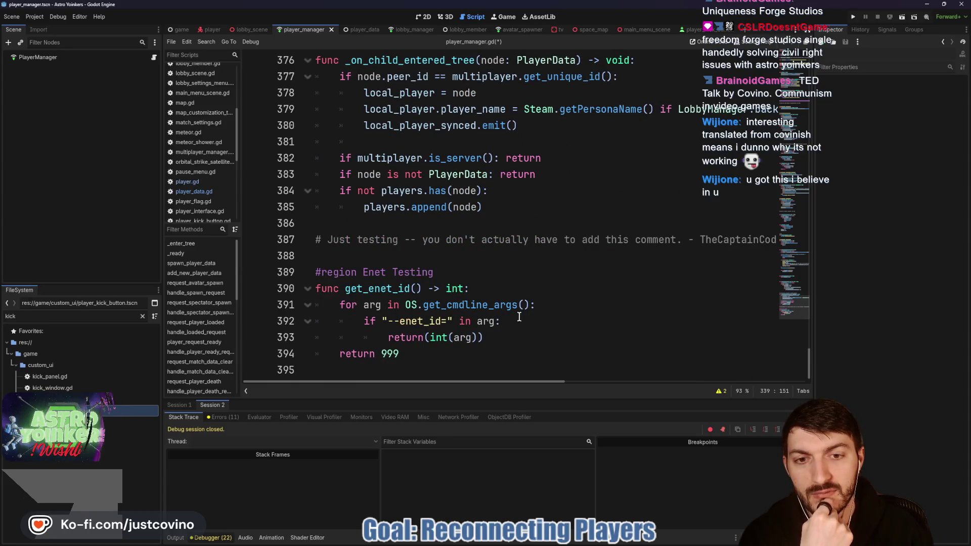
mouse_move(491, 305)
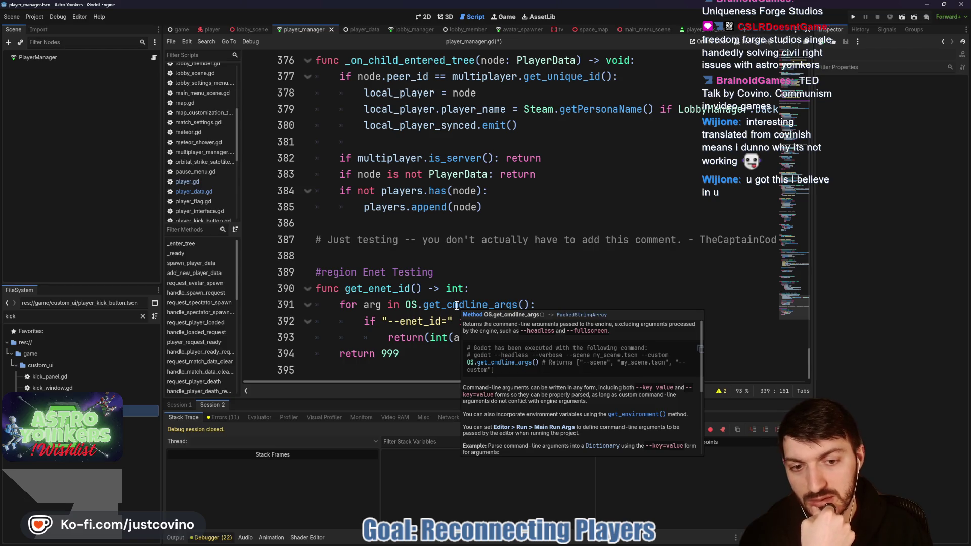
scroll(456, 306, "up", 9)
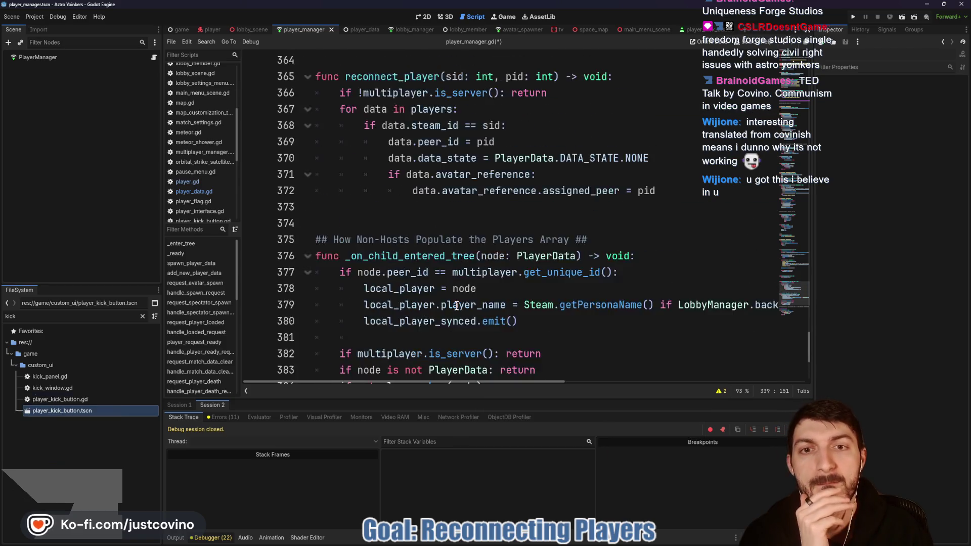
scroll(456, 305, "down", 2)
scroll(456, 305, "up", 3)
scroll(456, 306, "up", 11)
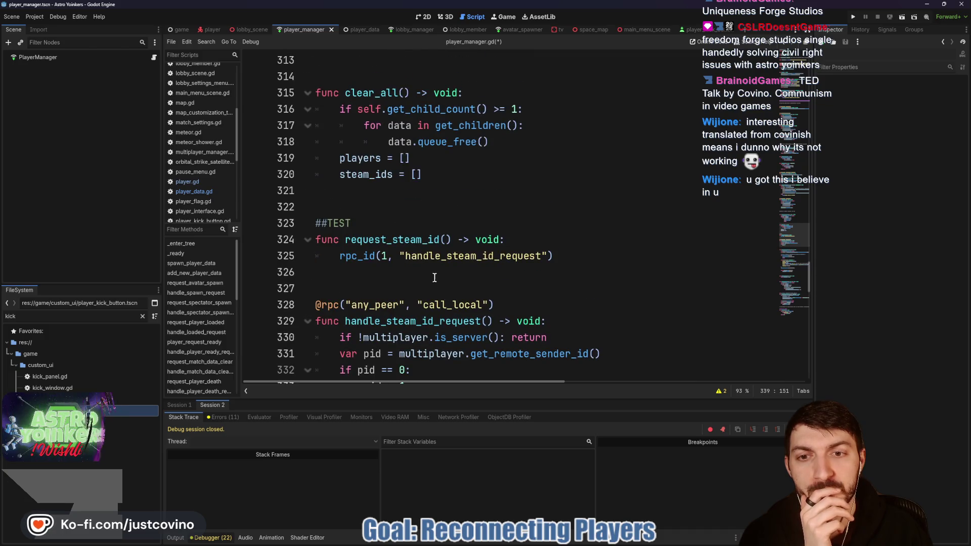
scroll(434, 276, "down", 3)
left_click(384, 275)
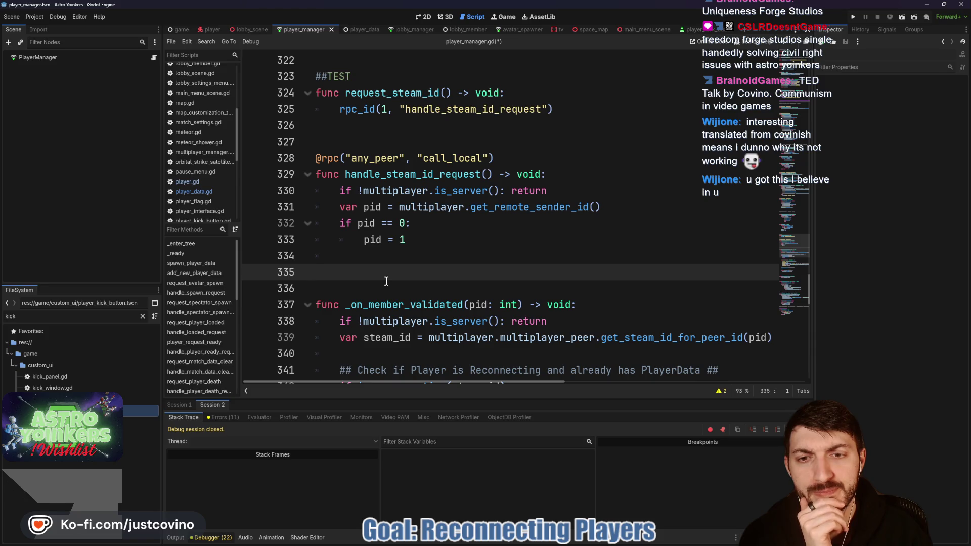
type("##")
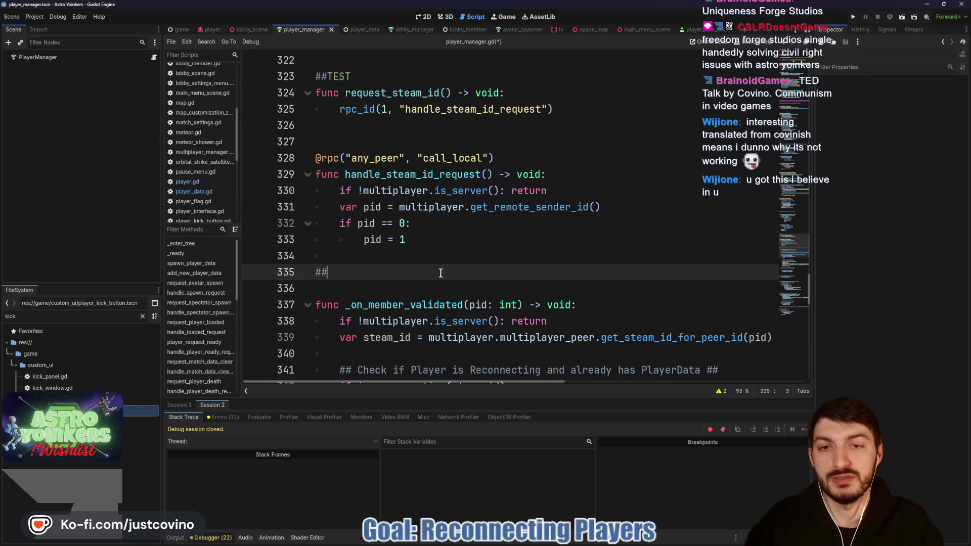
left_click(419, 241)
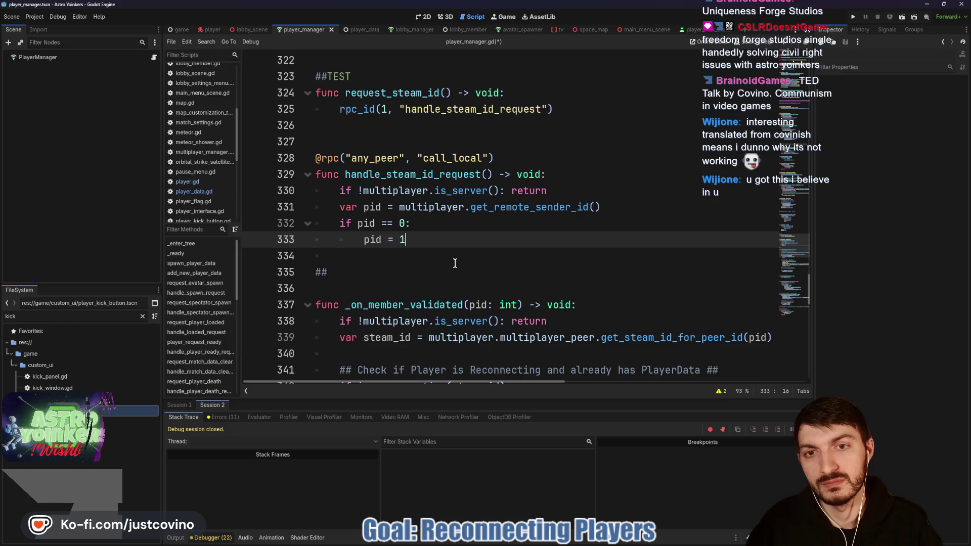
scroll(455, 262, "down", 5)
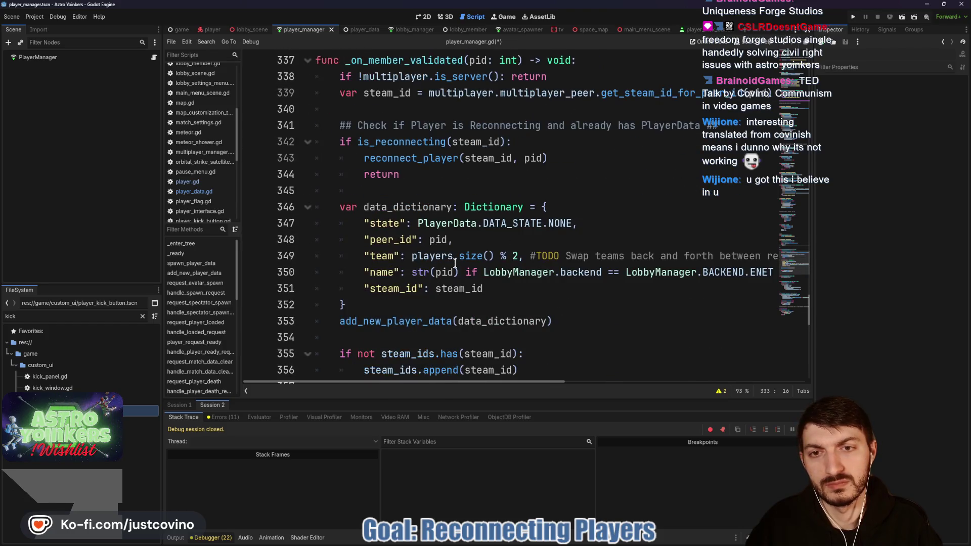
scroll(455, 263, "up", 4)
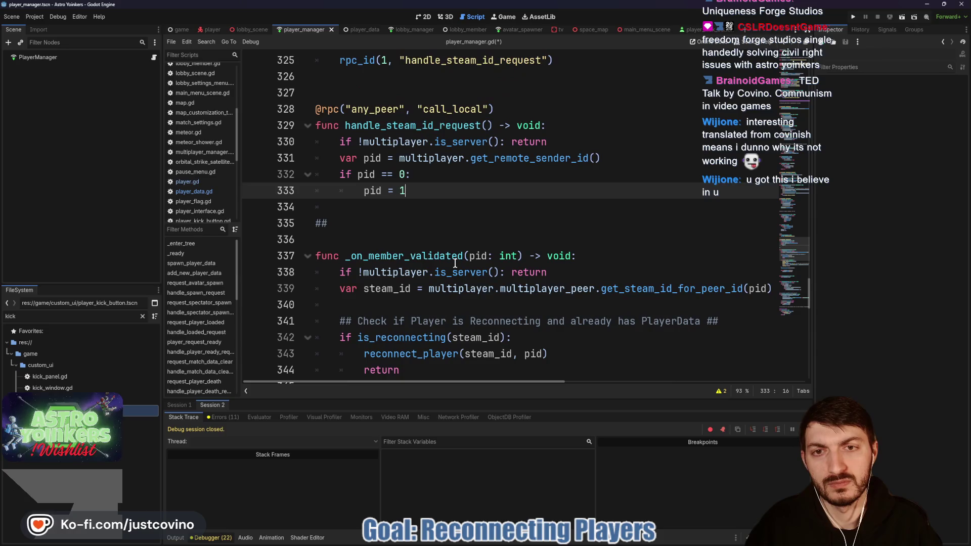
scroll(456, 248, "down", 1)
scroll(456, 247, "down", 4)
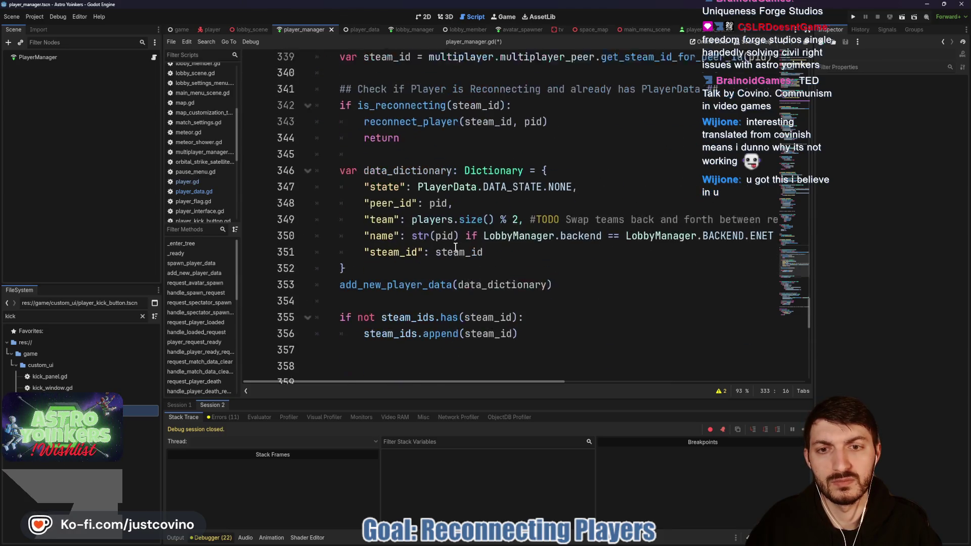
scroll(451, 244, "down", 2)
scroll(452, 243, "up", 9)
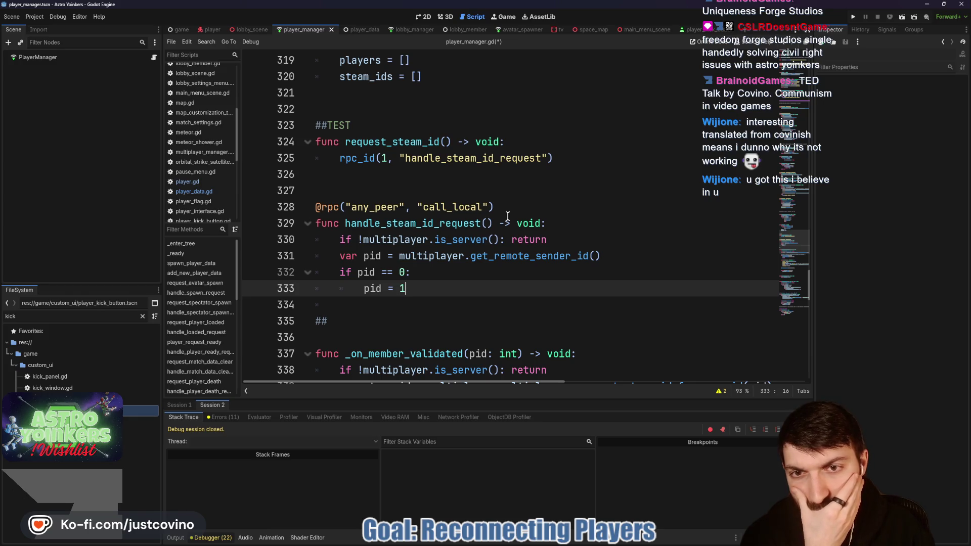
scroll(498, 214, "down", 3)
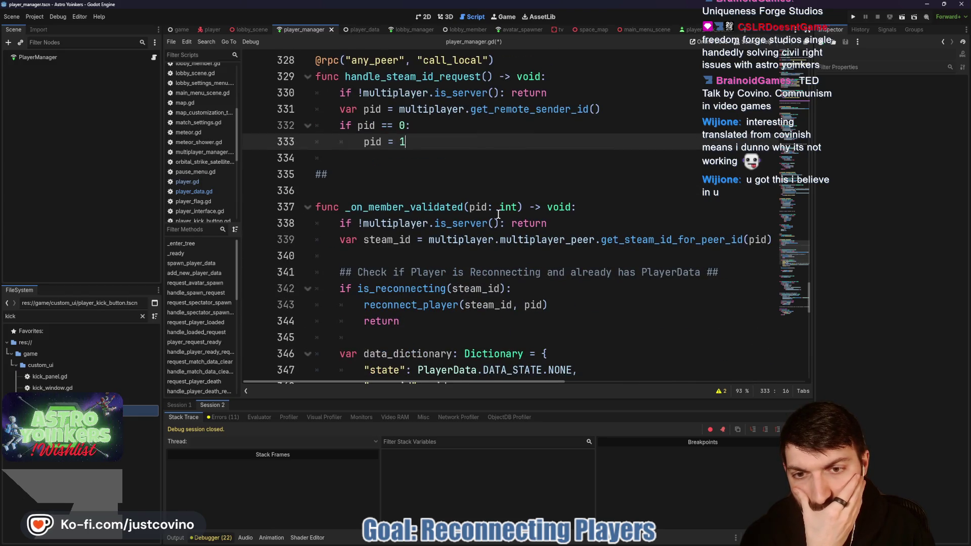
scroll(498, 214, "down", 3)
scroll(498, 214, "down", 2)
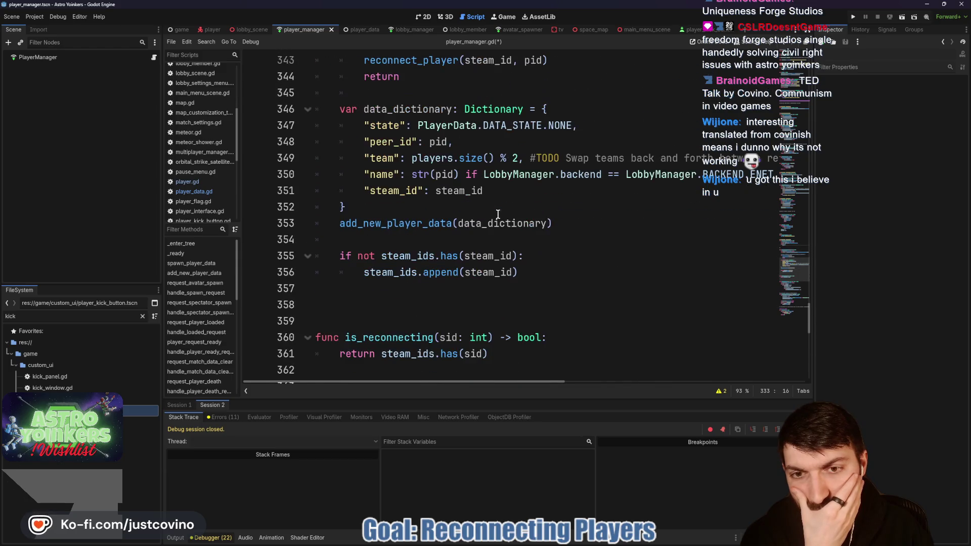
scroll(491, 213, "down", 1)
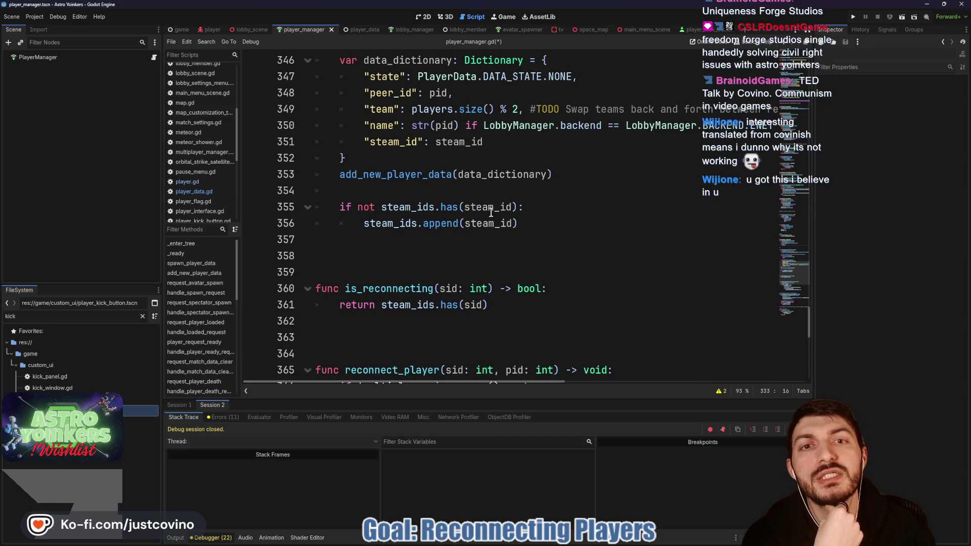
scroll(491, 212, "up", 1)
scroll(492, 214, "up", 5)
scroll(494, 214, "up", 1)
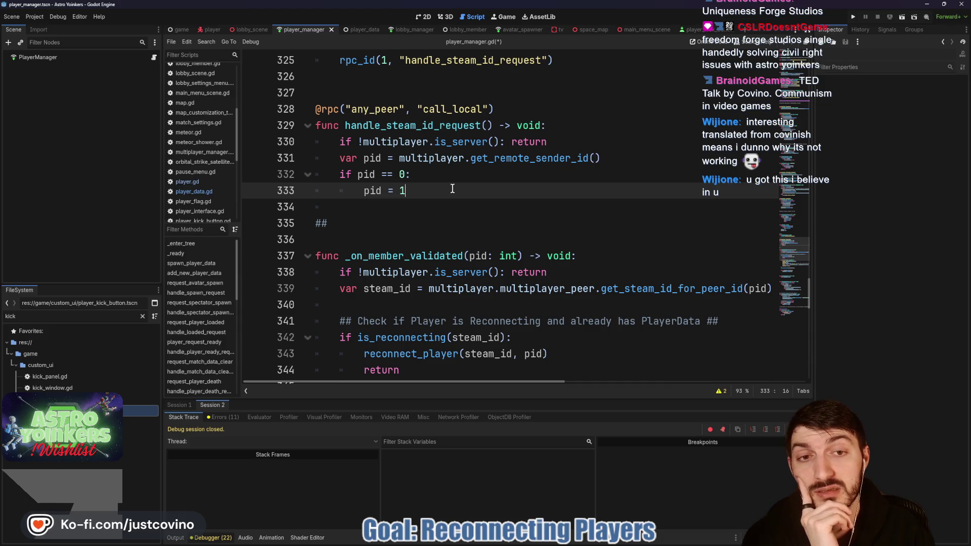
scroll(446, 187, "down", 1)
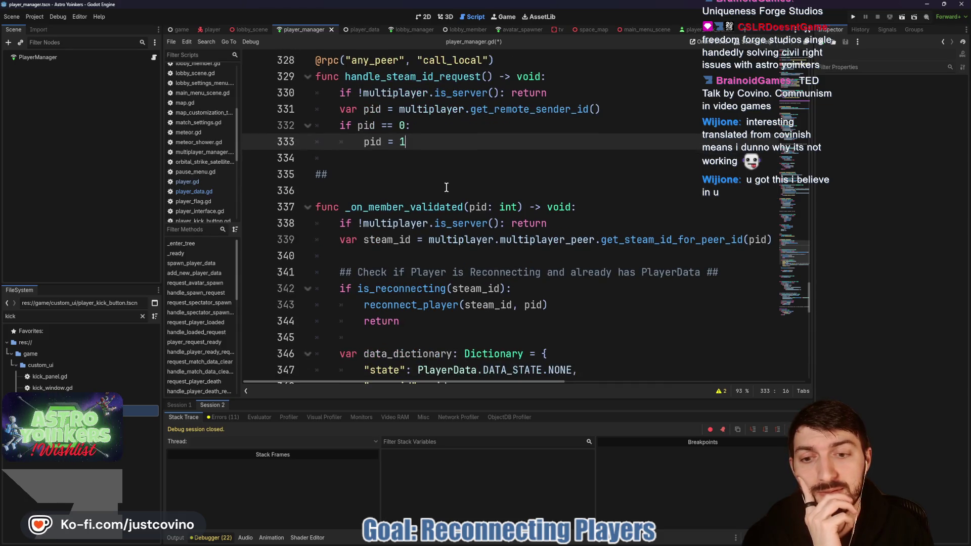
scroll(443, 186, "up", 1)
scroll(441, 185, "up", 1)
scroll(441, 186, "down", 1)
scroll(441, 186, "down", 3)
scroll(440, 185, "down", 1)
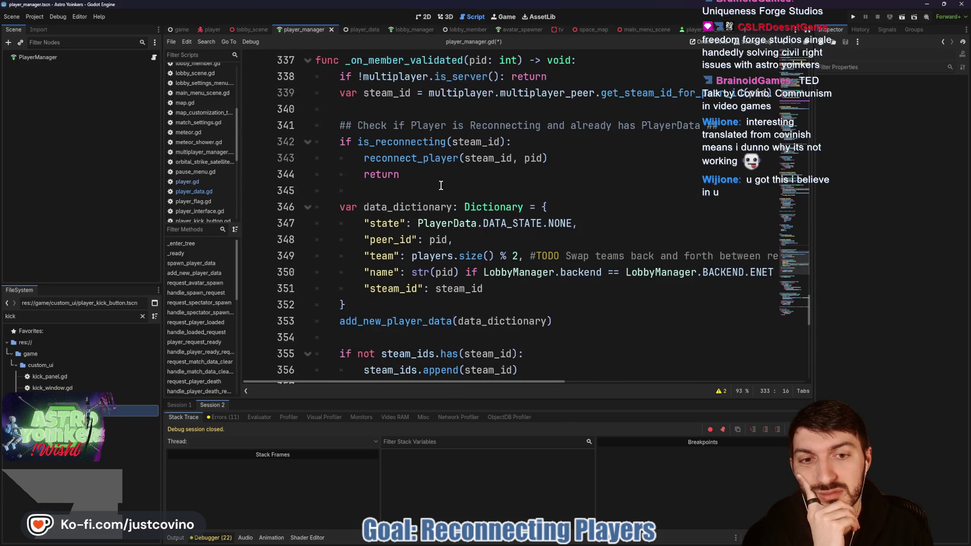
scroll(438, 186, "down", 3)
scroll(438, 186, "down", 8)
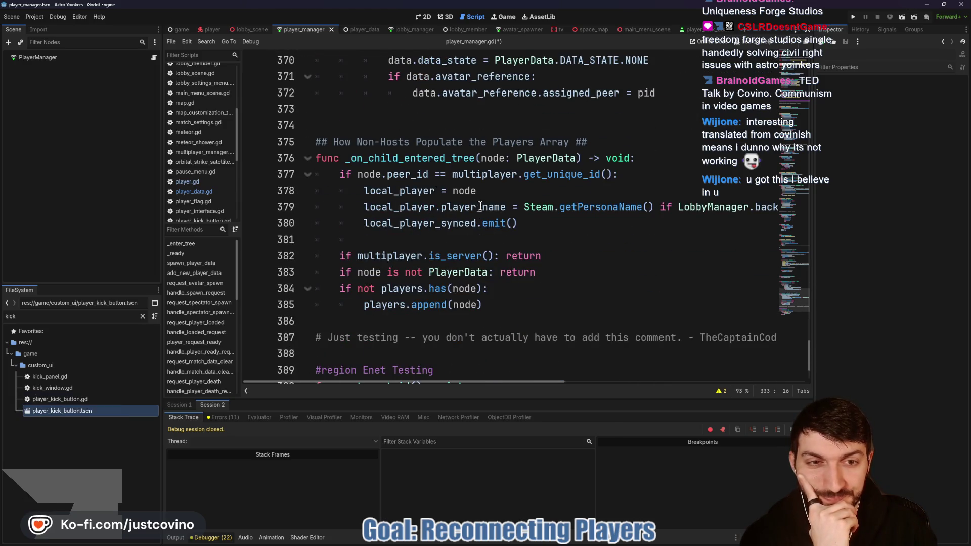
scroll(533, 228, "down", 2)
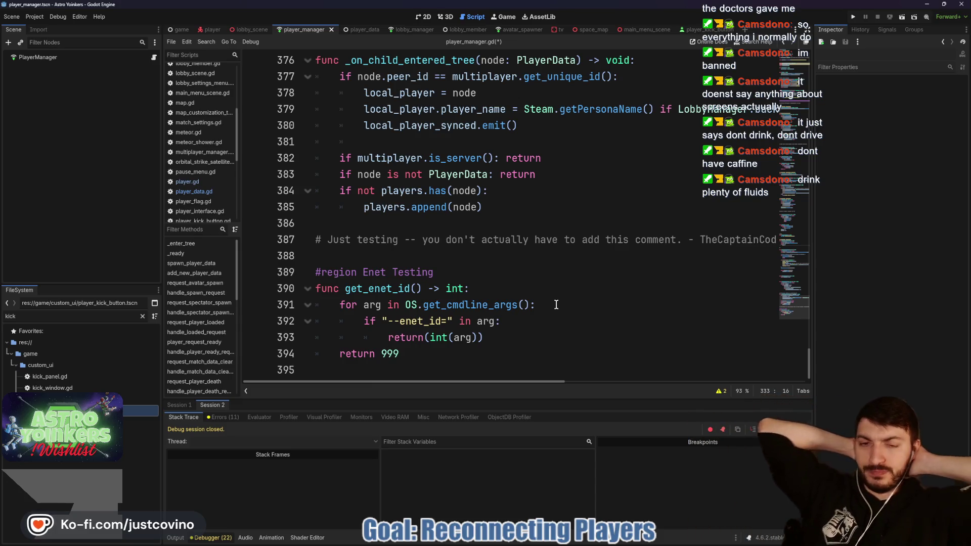
left_click(518, 332)
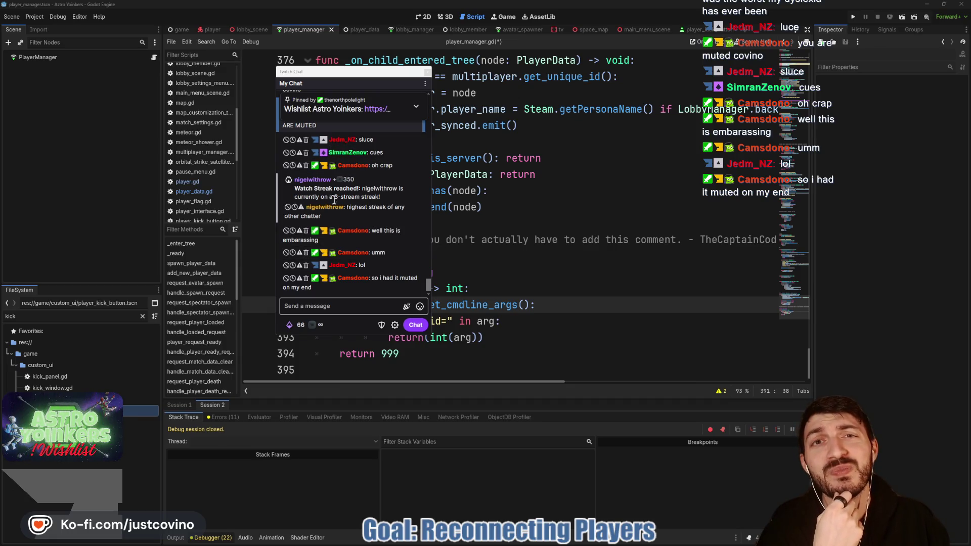
- Drag the Twitch chat window to the left, off the Enet Testing code
mouse_move(353, 76)
left_mouse_down()
mouse_move(269, 103)
mouse_move(253, 96)
mouse_move(315, 95)
mouse_move(1, 121)
left_mouse_up()
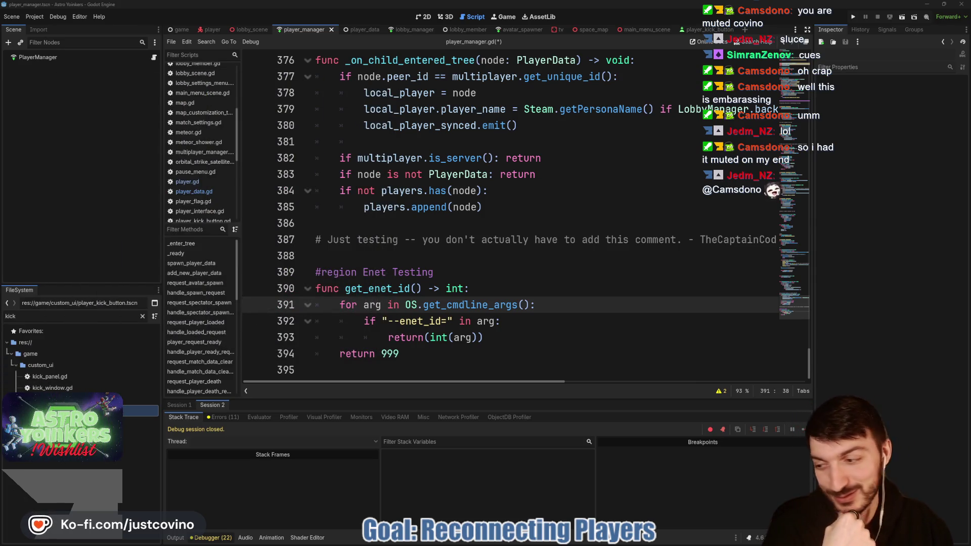
- Save player_manager.gd from the blank line before the Enet Testing region
left_click(470, 255)
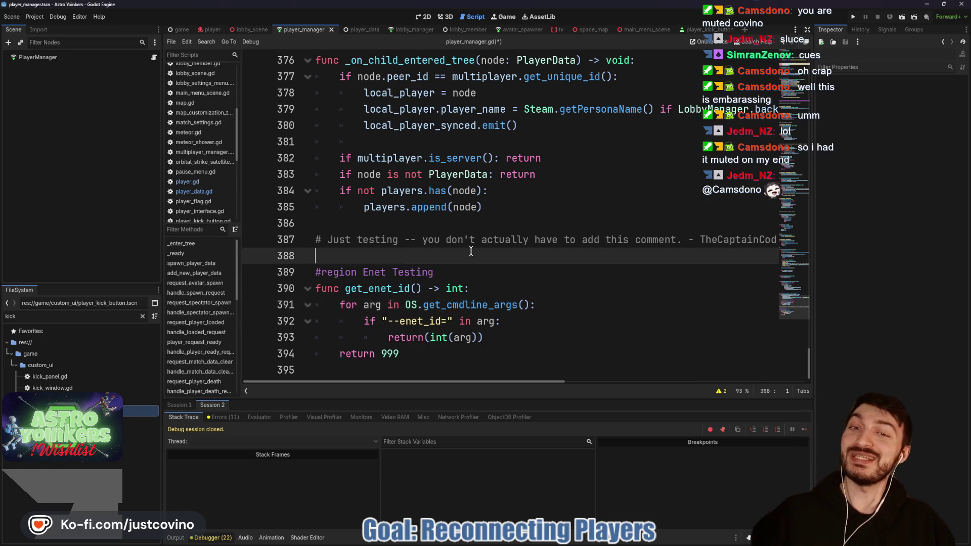
key("ctrl+s")
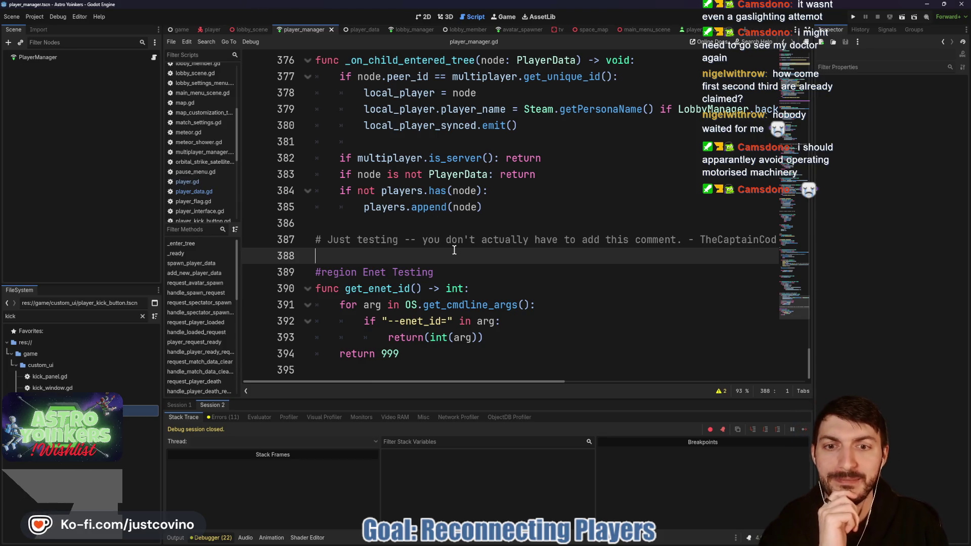
scroll(579, 318, "up", 2)
- Look over the get_enet_id loop on lines 390–393 and save the script
scroll(579, 319, "up", 3)
scroll(569, 313, "down", 5)
mouse_move(485, 338)
left_mouse_down()
mouse_move(319, 304)
mouse_move(315, 289)
left_mouse_up()
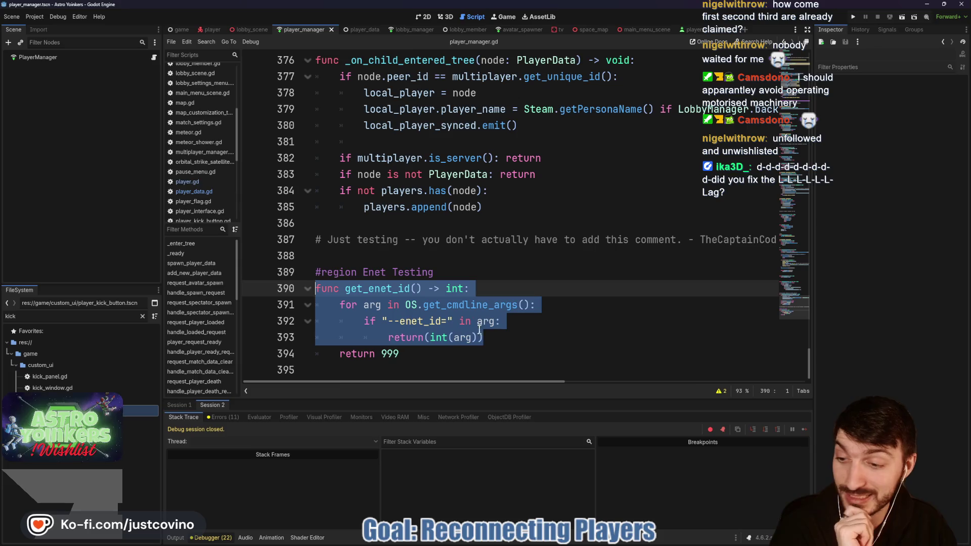
left_click(445, 354)
key("ctrl+s")
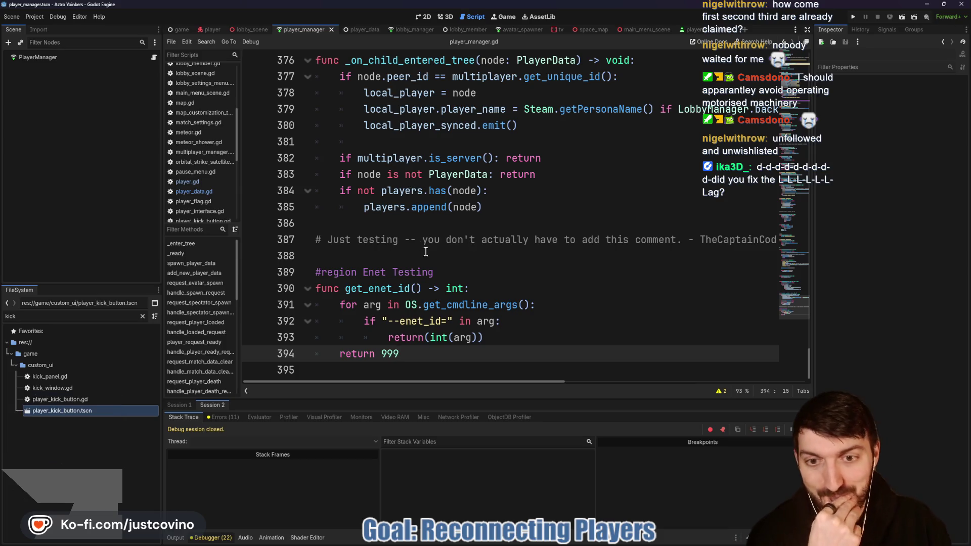
- Scroll up to is_reconnecting and the steam_ids code above it
scroll(426, 238, "up", 8)
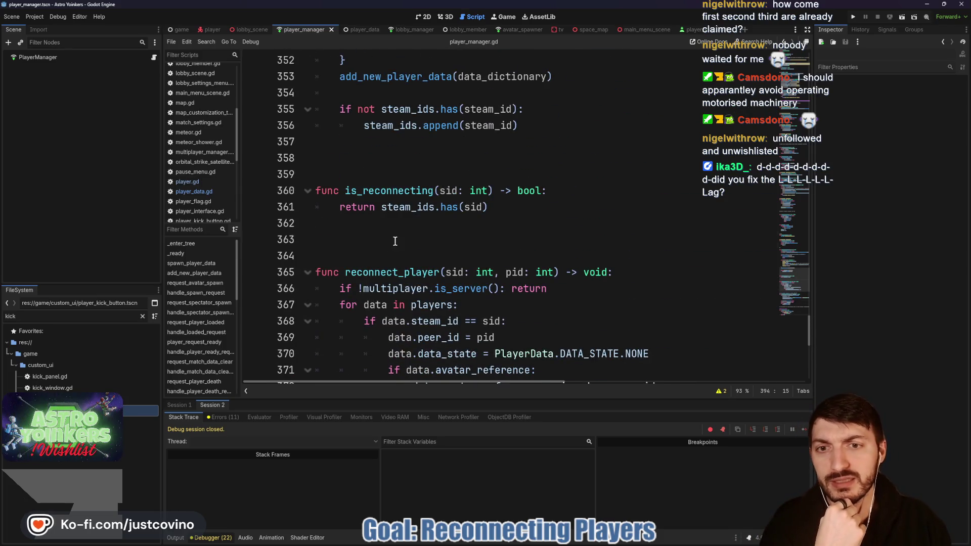
left_click(395, 241)
scroll(487, 235, "up", 2)
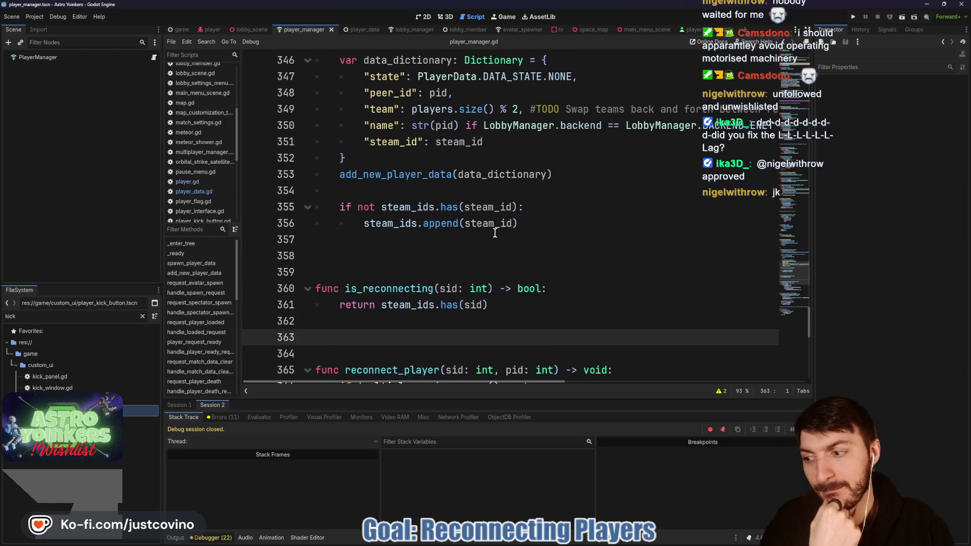